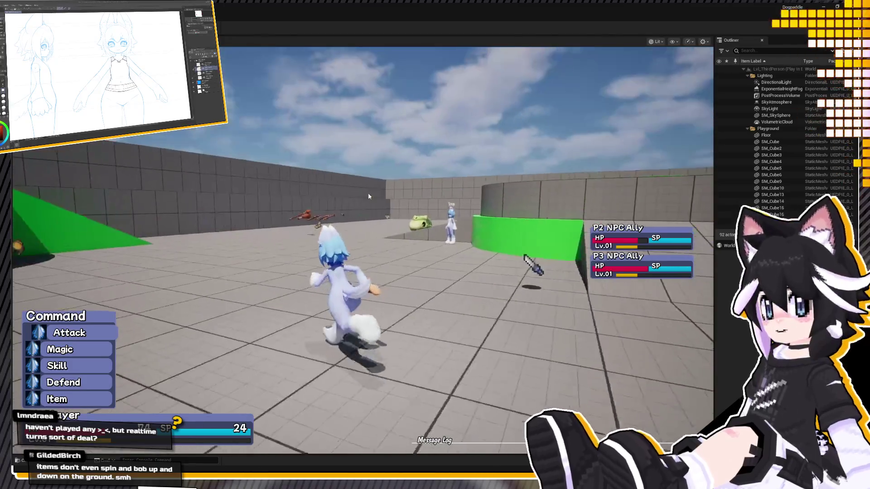
pyautogui.press('w')
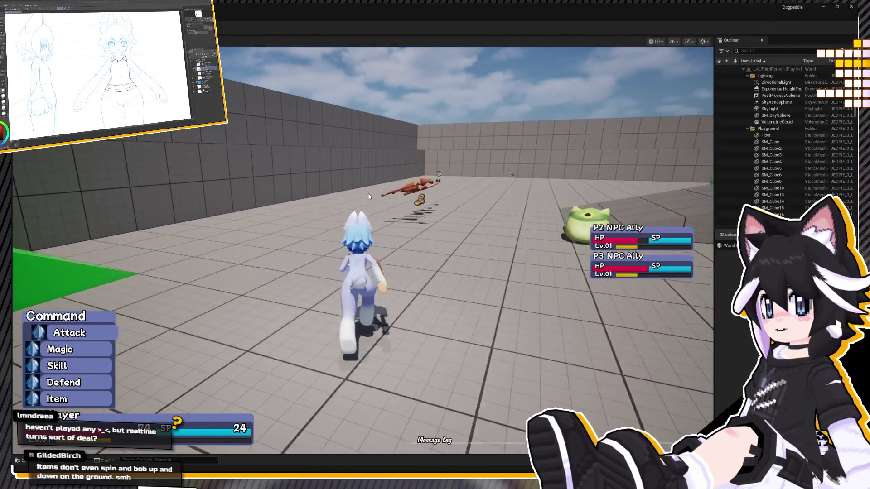
# Run the character across the arena, past the scattered items, toward the green ramps
pyautogui.press('a')
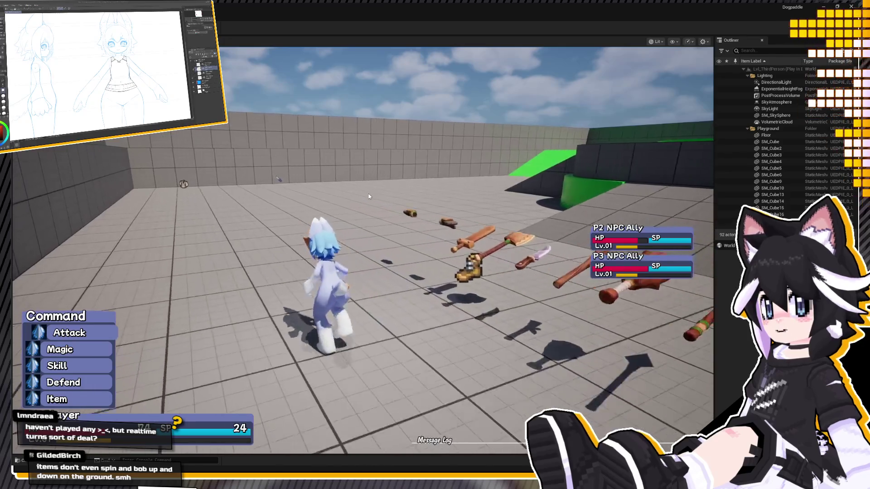
pyautogui.press('d')
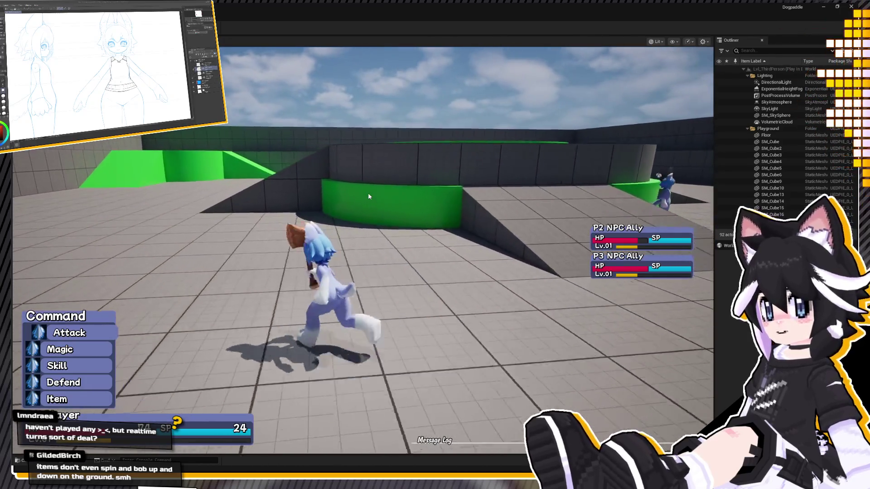
pyautogui.press('w')
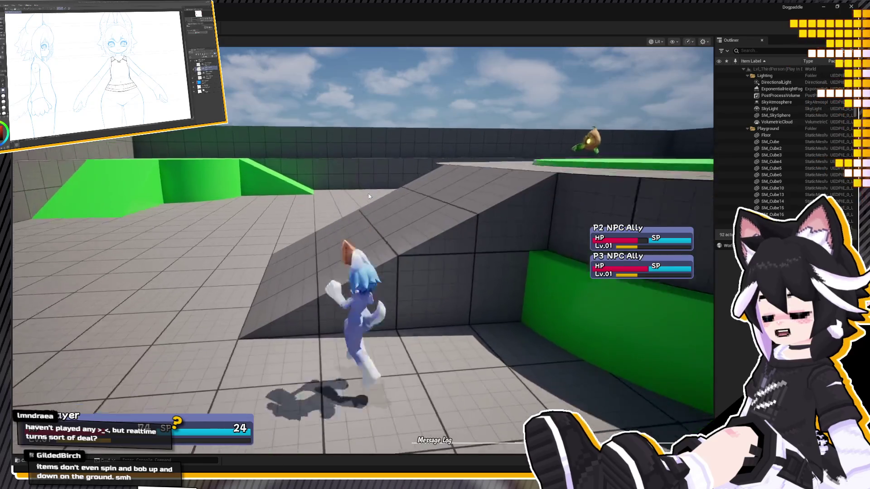
# Run up the ramp onto the green platform and pick the SeedFish as the Attack target
pyautogui.press('d')
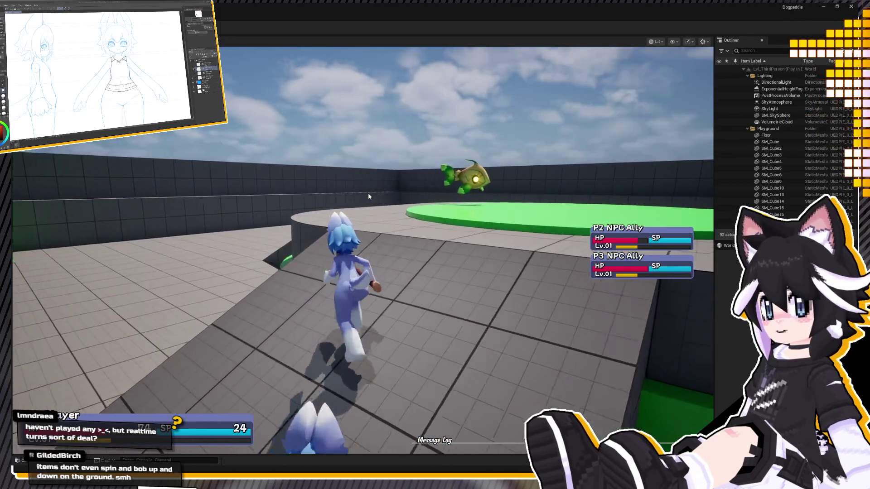
pyautogui.press('w')
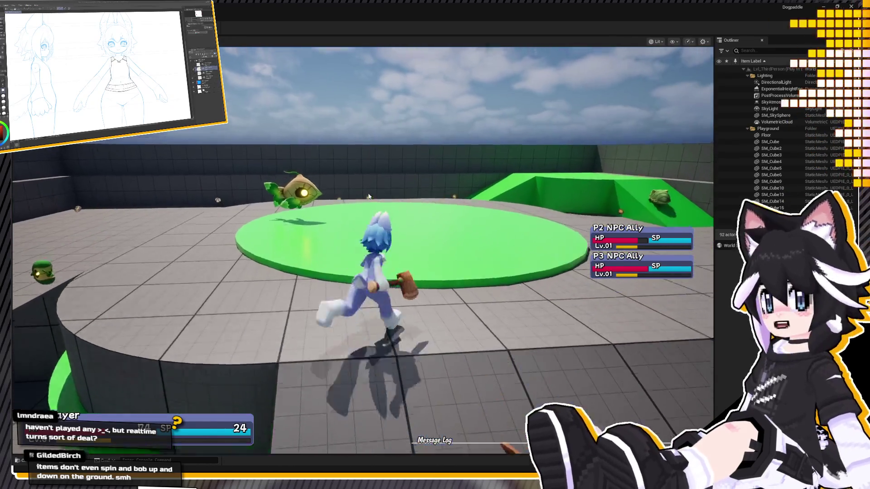
pyautogui.press('Return')
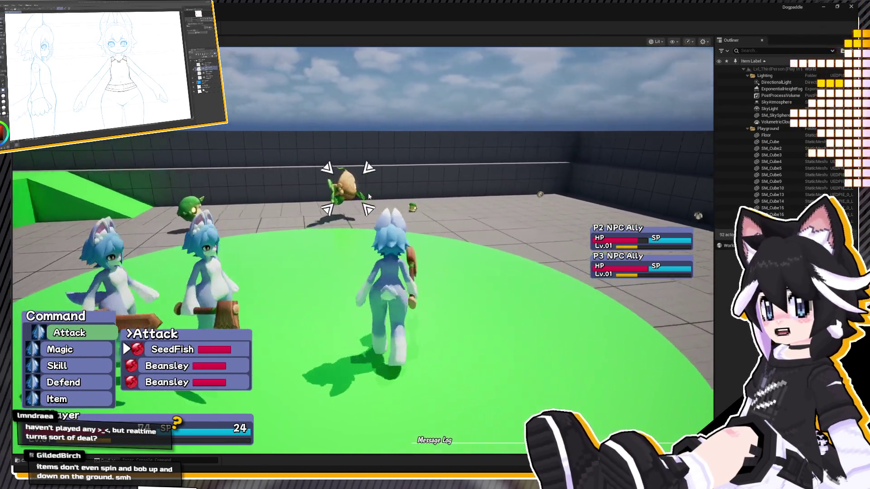
pyautogui.press('Return')
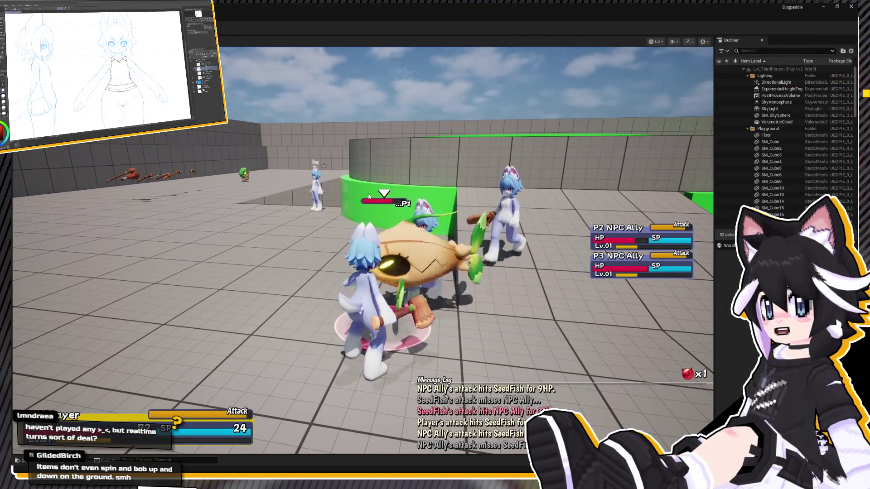
# Use an HP Potion, then target and attack Beansley until combat ends with 2 EXP and 5 GP
pyautogui.press('Return')
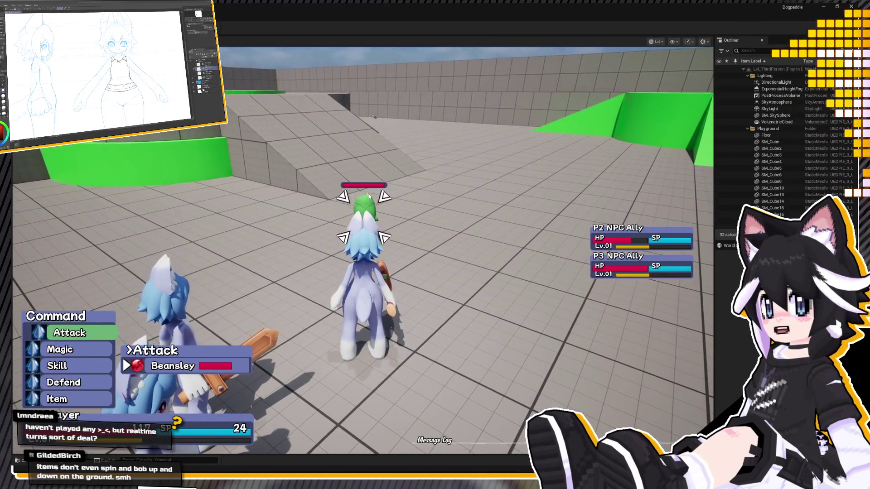
pyautogui.press('Return')
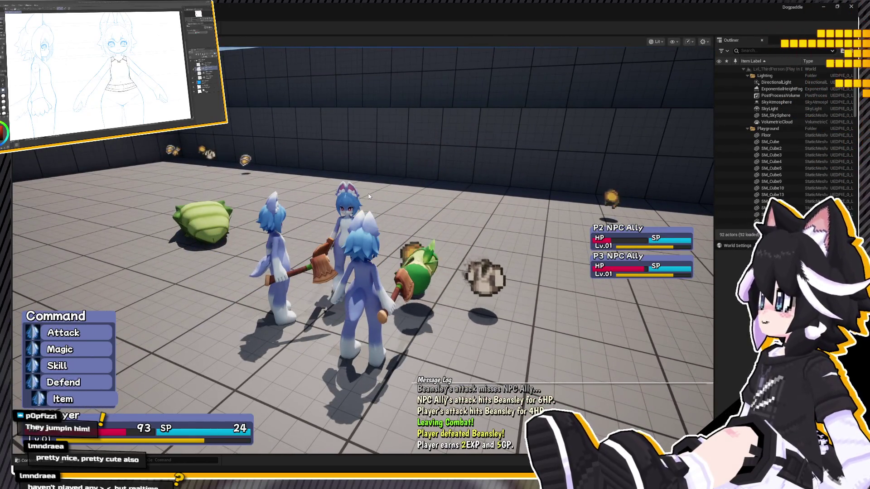
# Use an HP Potion and talk with the NPC Ally through its dialogue options
pyautogui.press('Return')
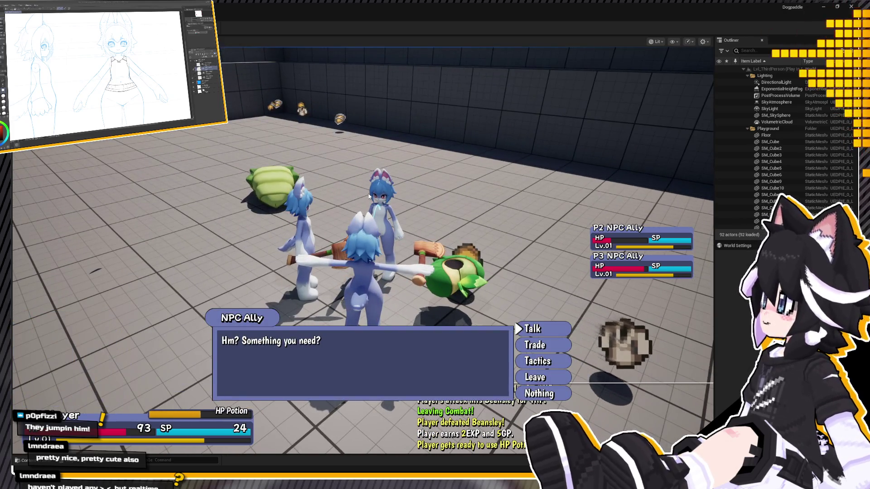
pyautogui.press('Down')
pyautogui.press('Down')
pyautogui.press('Return')
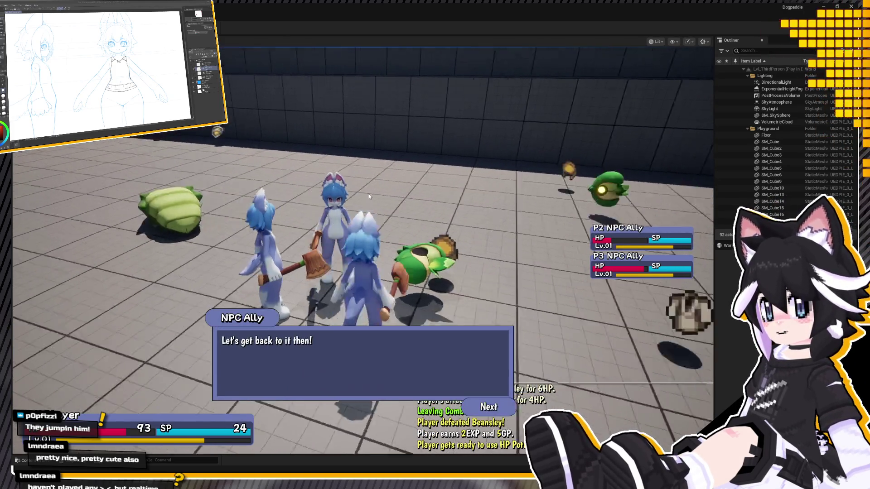
pyautogui.press('Return')
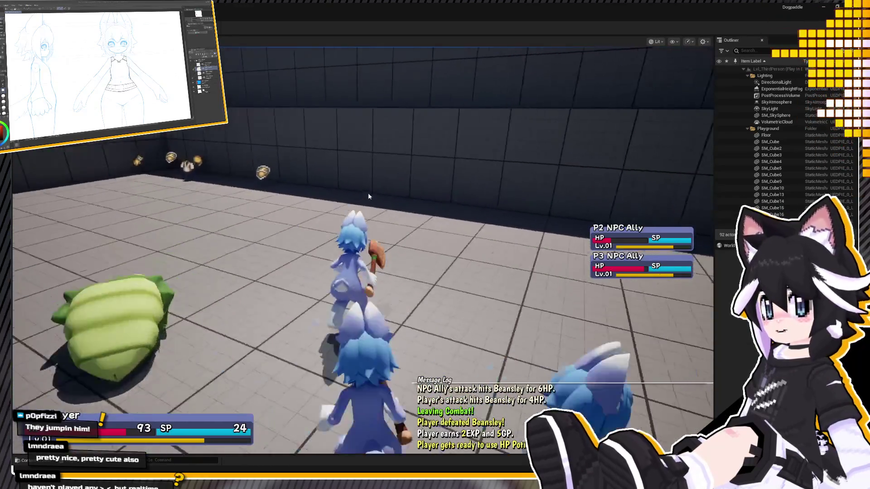
# Run the party across the arena and use Pelt on Beansley to start the fight
pyautogui.press('w')
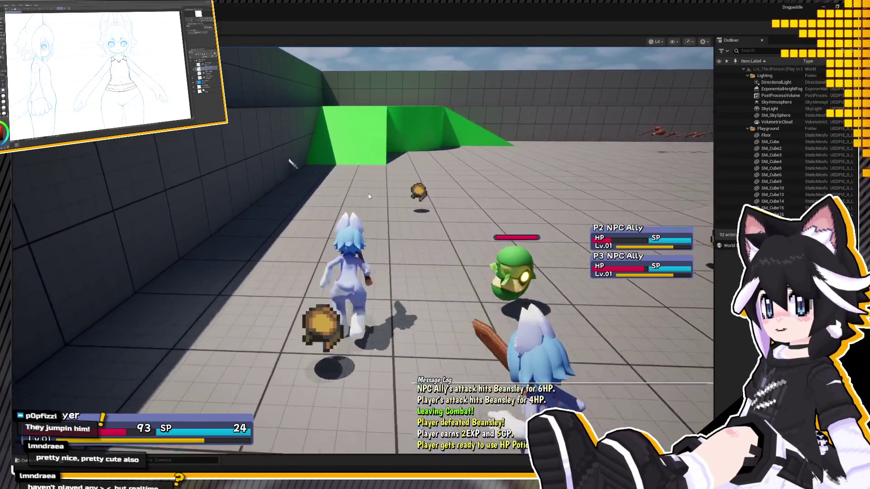
pyautogui.press('d')
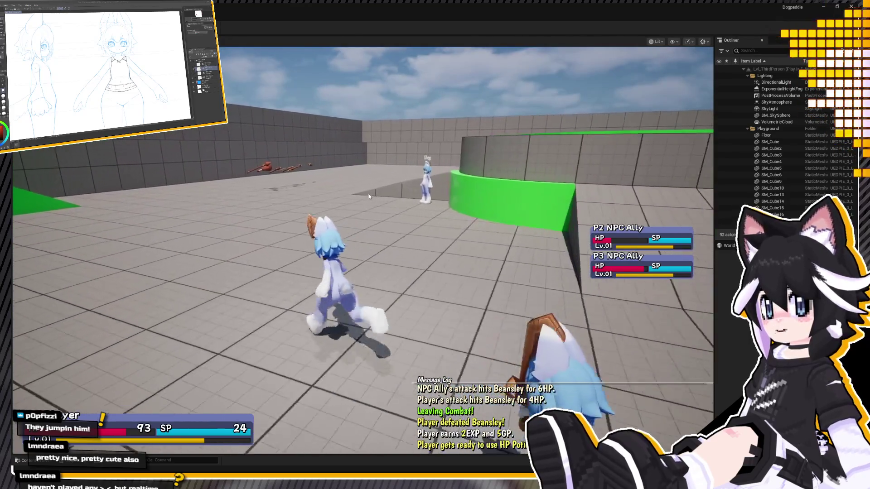
pyautogui.press('q')
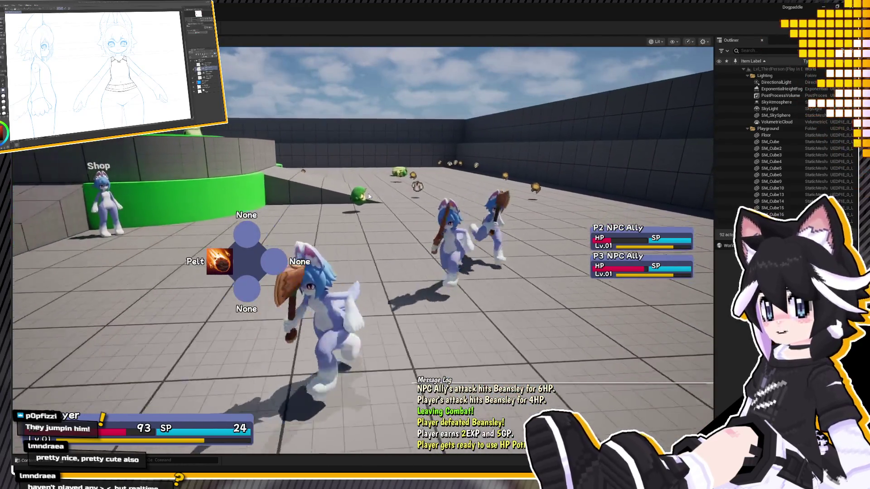
pyautogui.press('a')
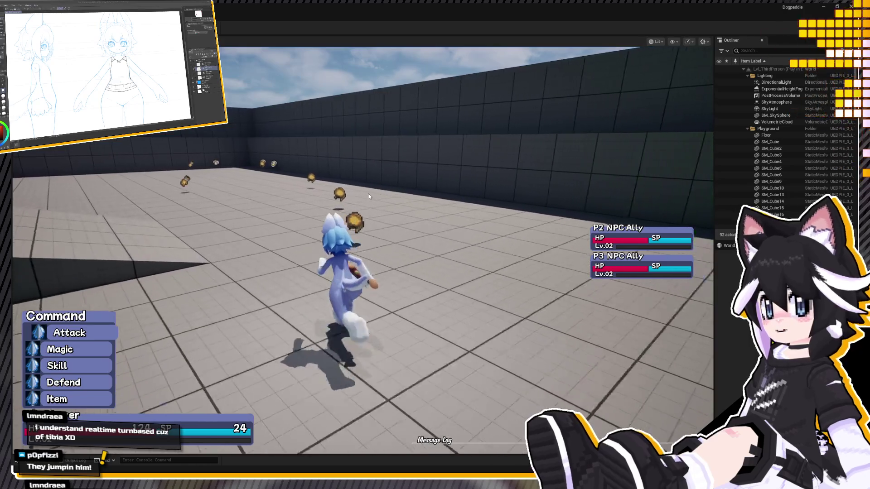
# Collect the dropped gear along the wall, then stop the playtest
pyautogui.press('Return')
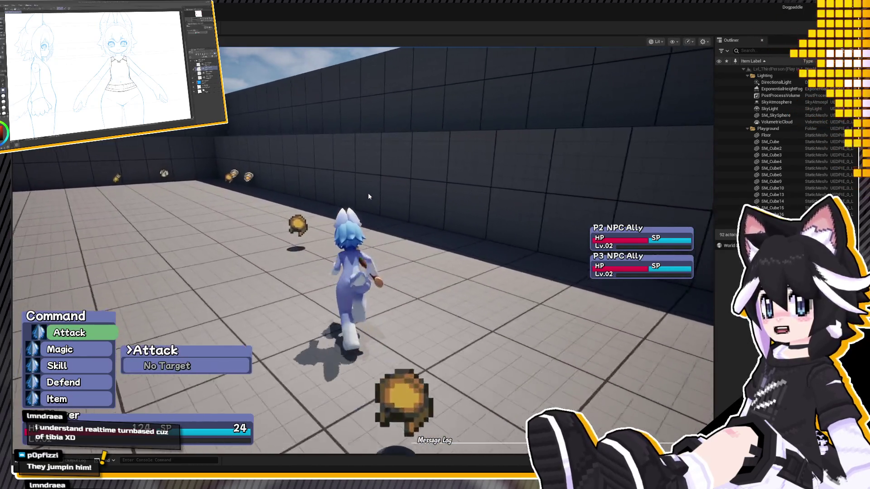
pyautogui.press('Escape')
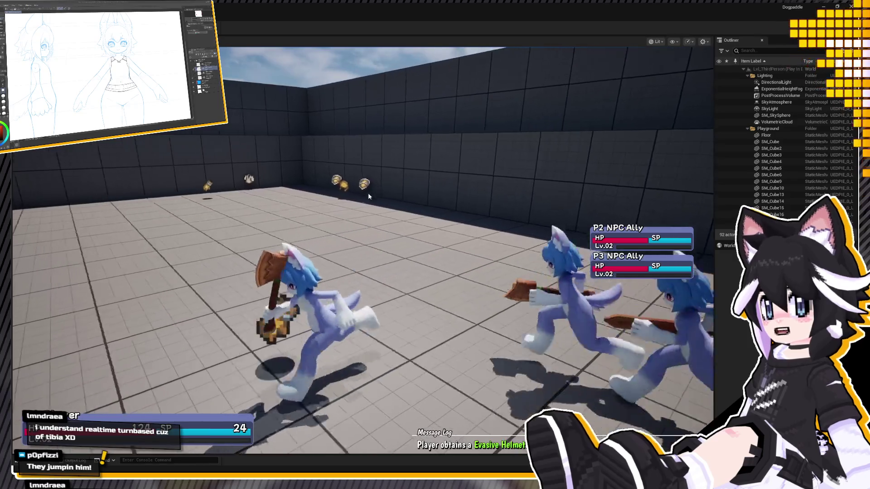
pyautogui.press('w')
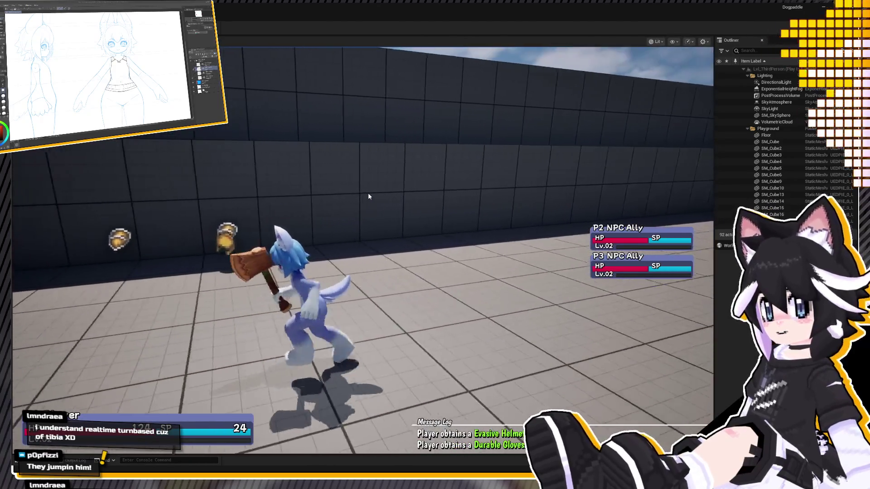
pyautogui.press('w')
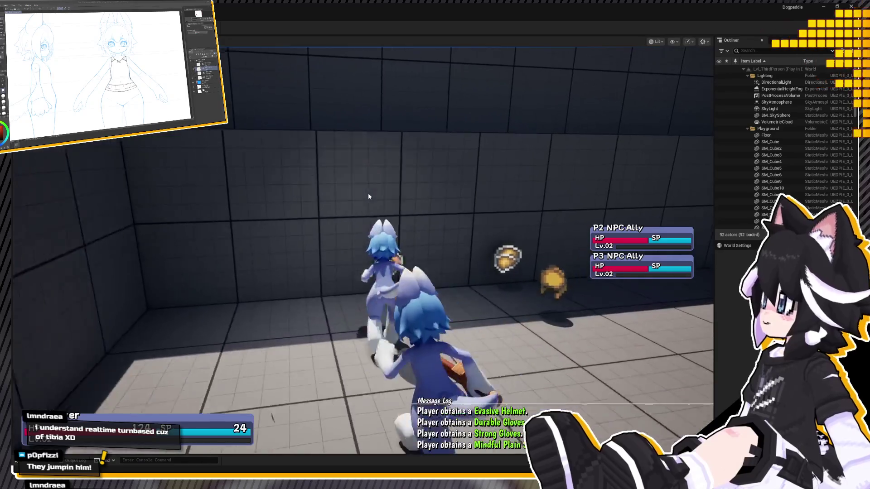
pyautogui.press('w')
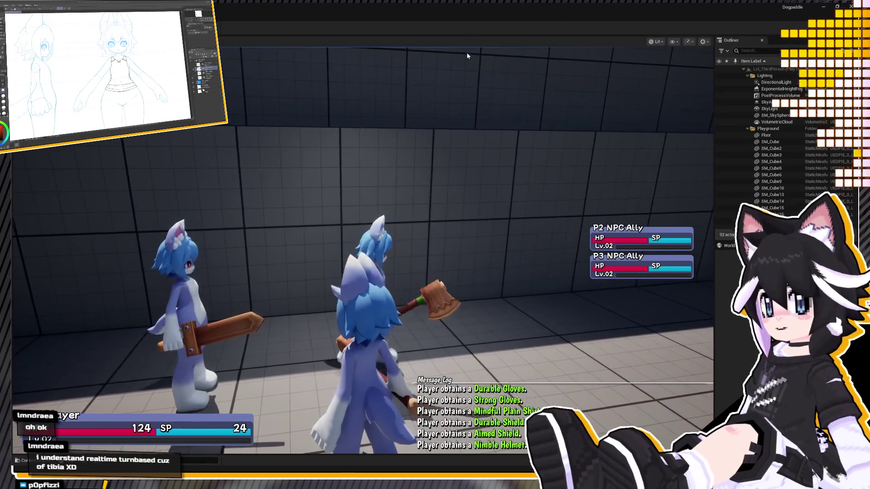
pyautogui.press('Escape')
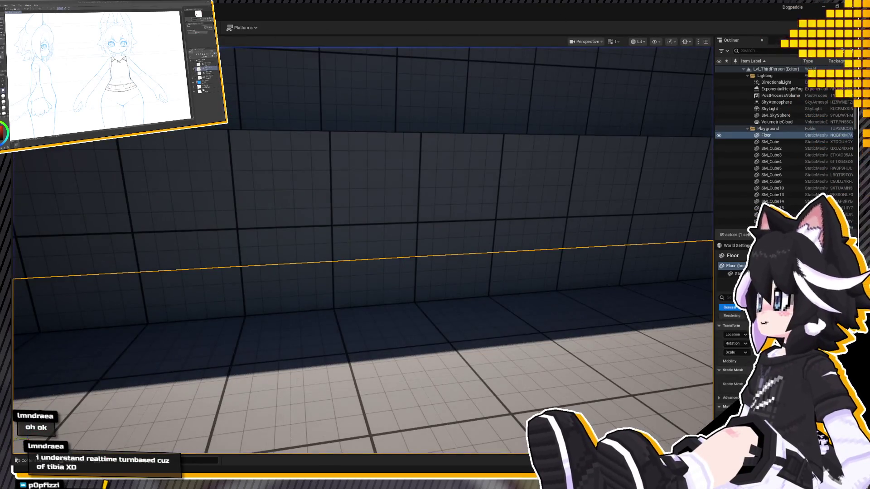
# Browse the Content Drawer to Content > Blueprints > Dungeon and open Map_RandomDungeon
pyautogui.hotkey('ctrl', 'space')
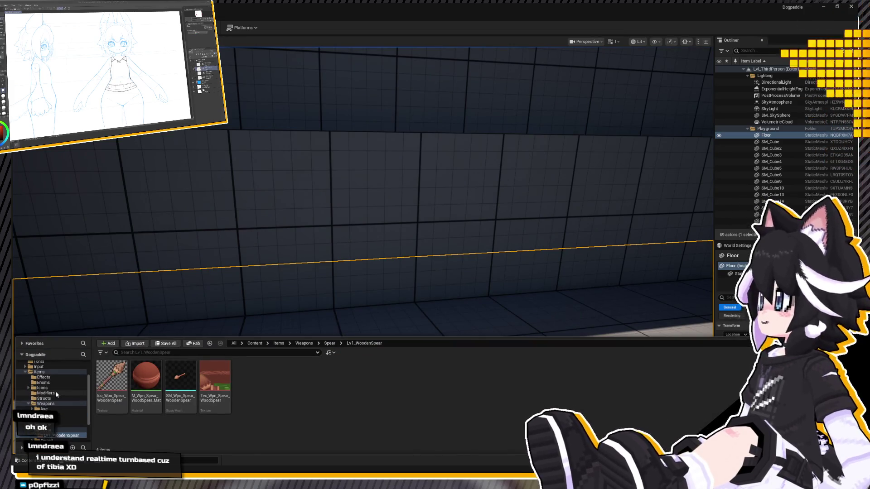
pyautogui.scroll(-5, 67, 384)
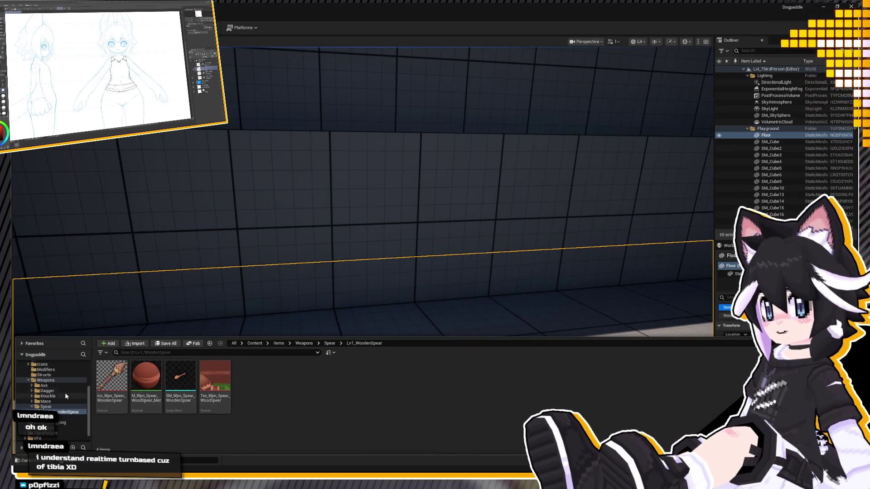
pyautogui.click(25, 379)
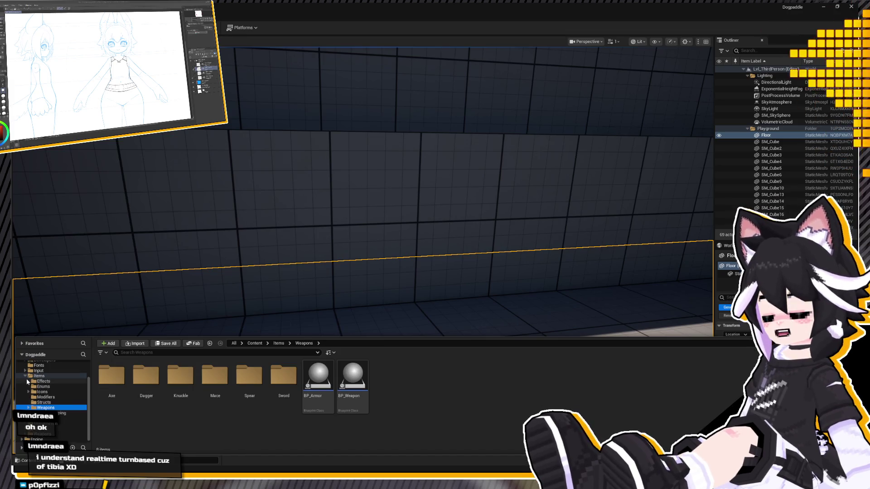
pyautogui.click(27, 379)
pyautogui.click(26, 377)
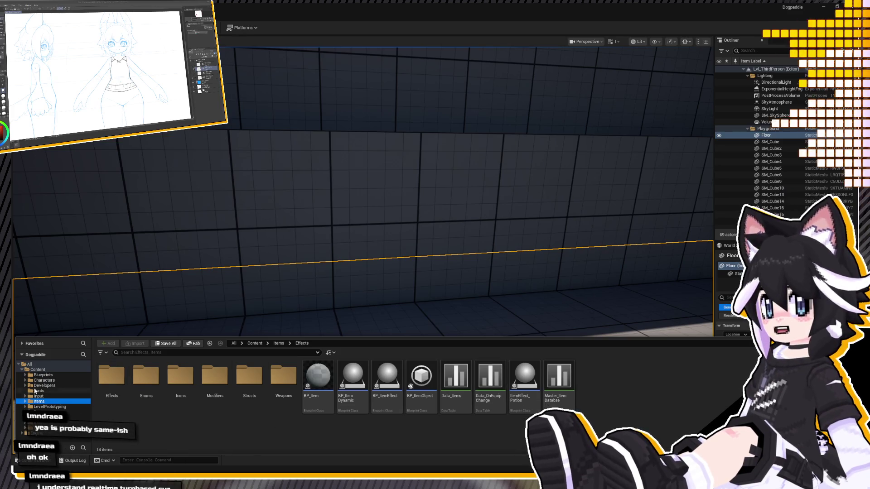
pyautogui.click(52, 376)
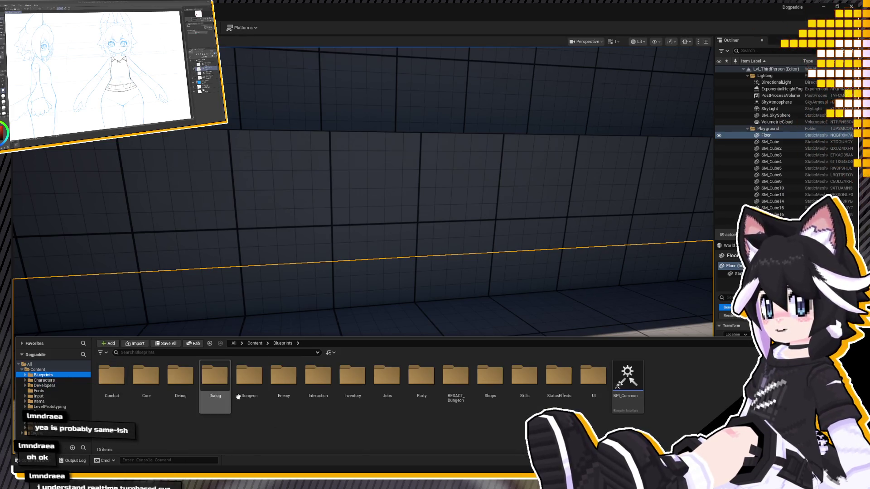
pyautogui.doubleClick(237, 388)
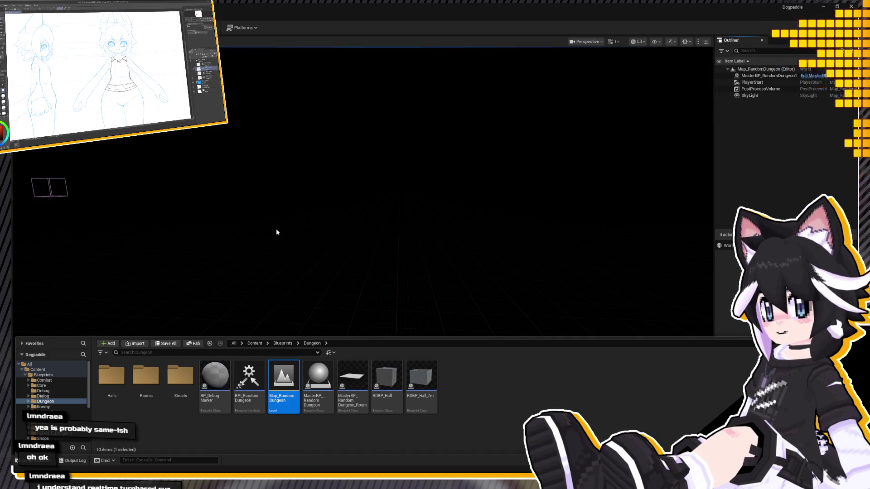
pyautogui.click(280, 205)
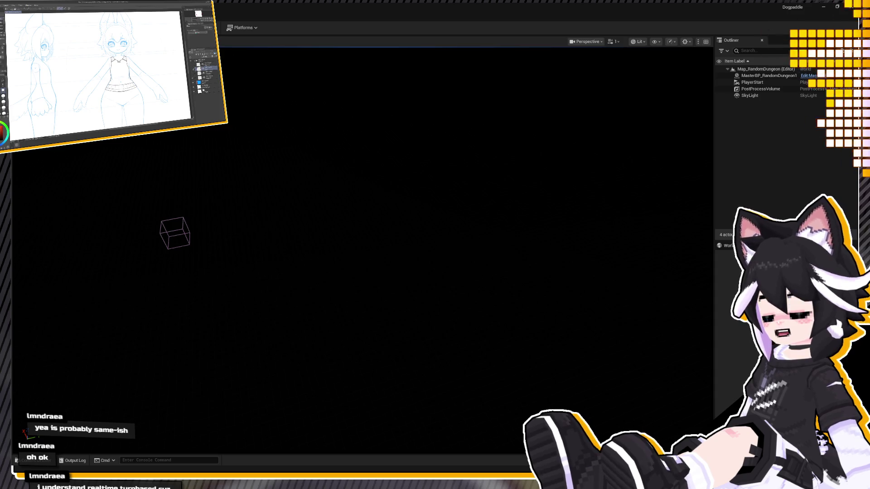
# Play-test the random dungeon with Alt+P and inspect a couple of generated rooms
pyautogui.hotkey('alt', 'p')
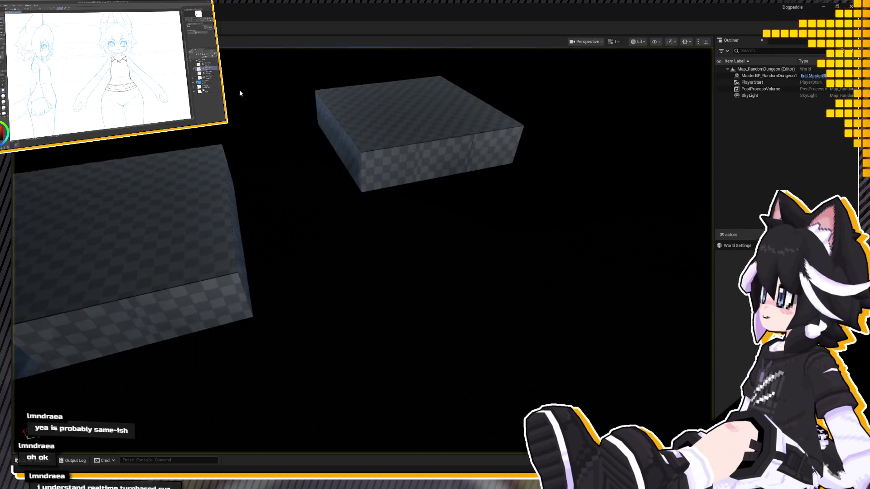
pyautogui.scroll(-10, 362, 249)
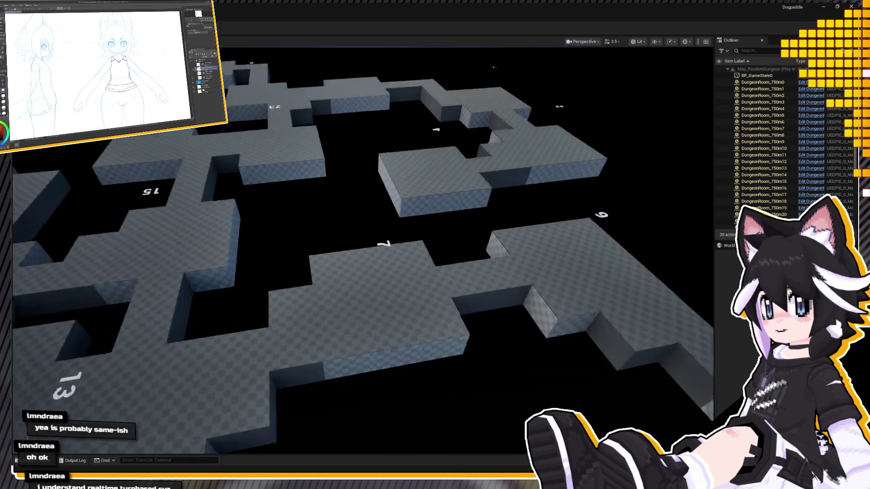
pyautogui.scroll(-3, 362, 249)
pyautogui.scroll(3, 363, 249)
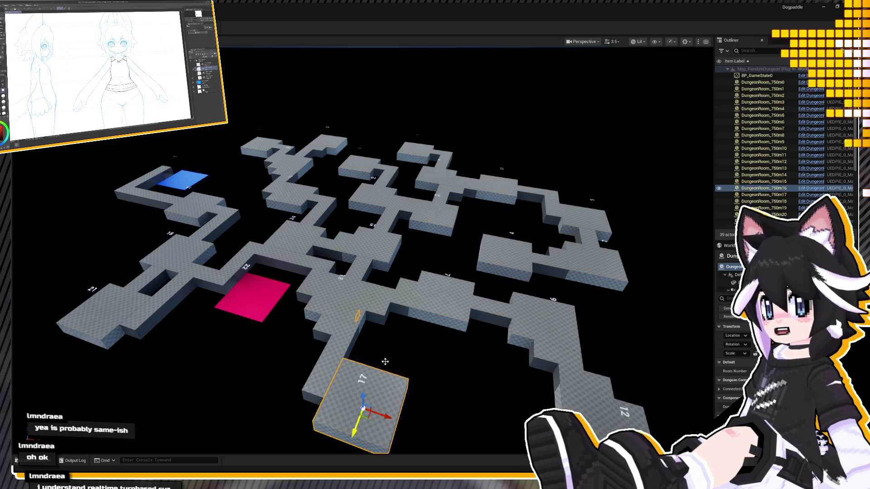
pyautogui.click(367, 257)
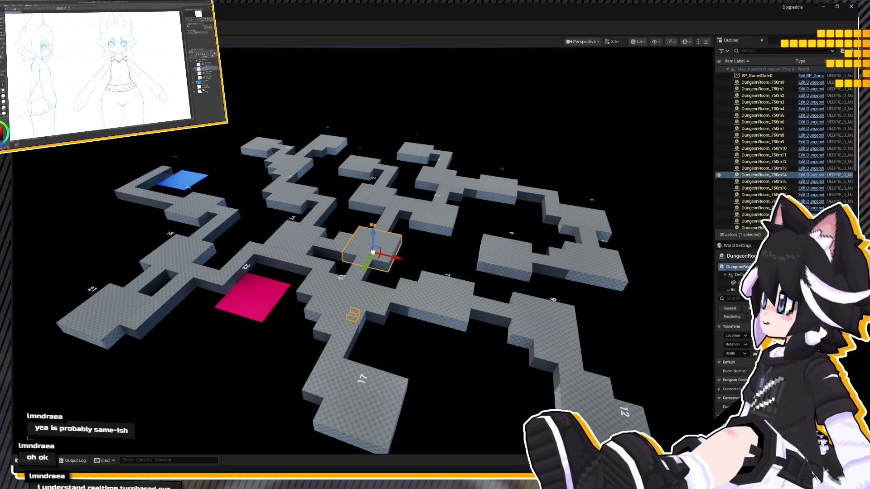
pyautogui.click(422, 219)
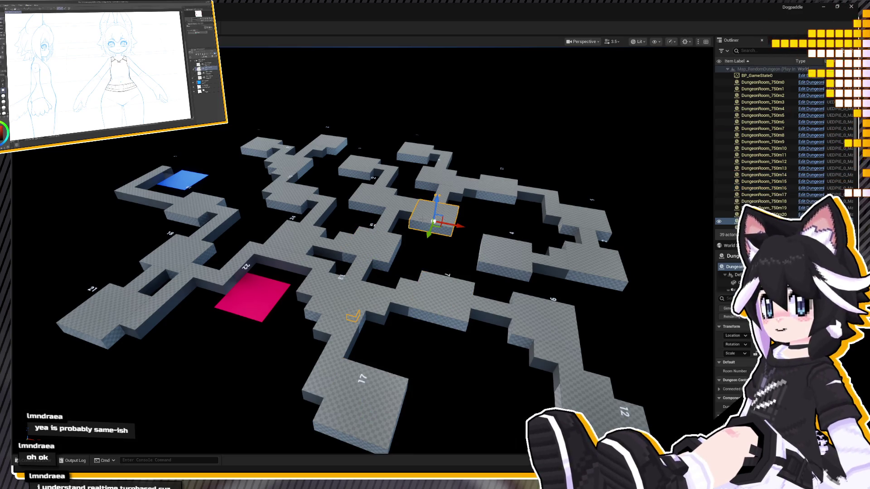
# Stop the test run, replay it once more, then stop it again
pyautogui.click(249, 34)
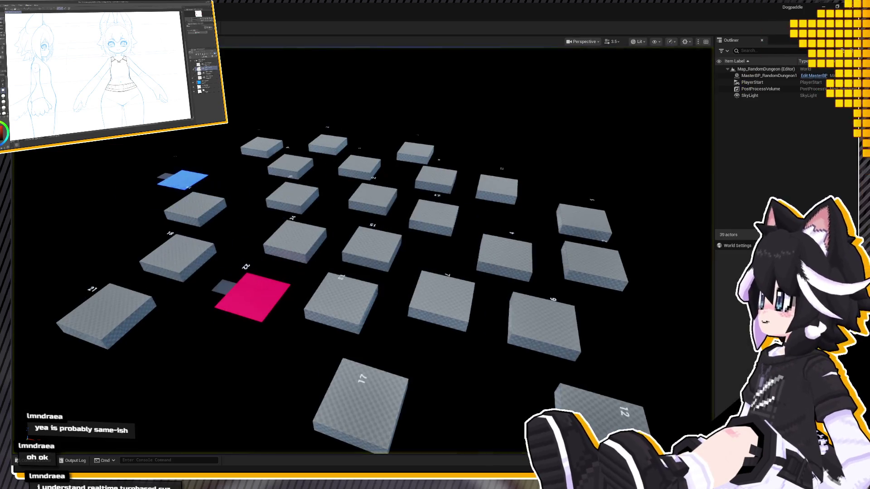
pyautogui.hotkey('alt', 'p')
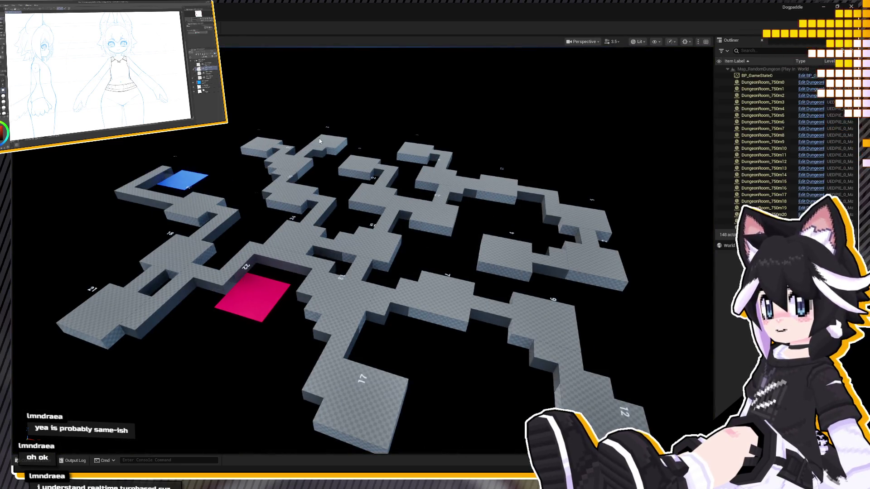
pyautogui.press('Escape')
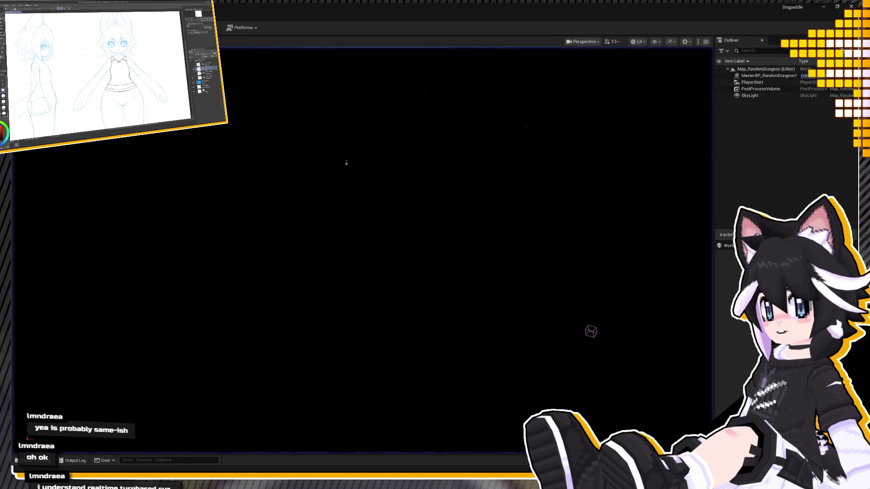
# Restart the test and run from the blue starting room through a grey corridor into a larger room
pyautogui.hotkey('alt', 'p')
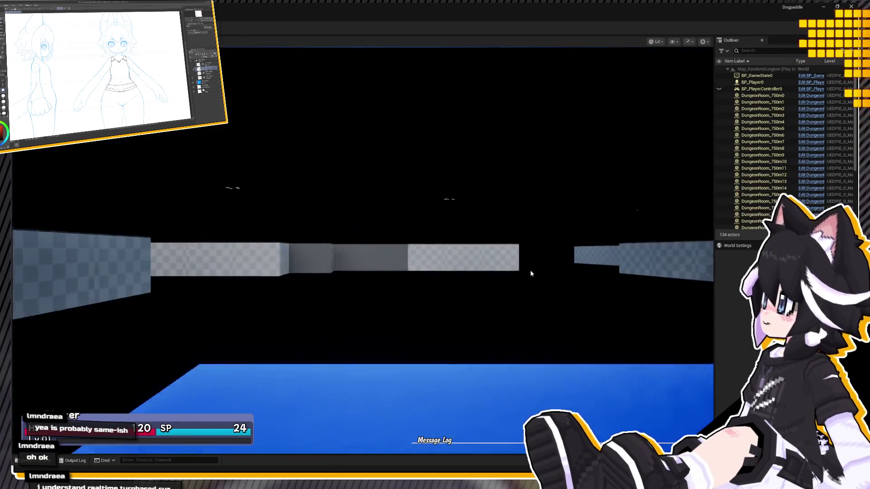
pyautogui.press('a')
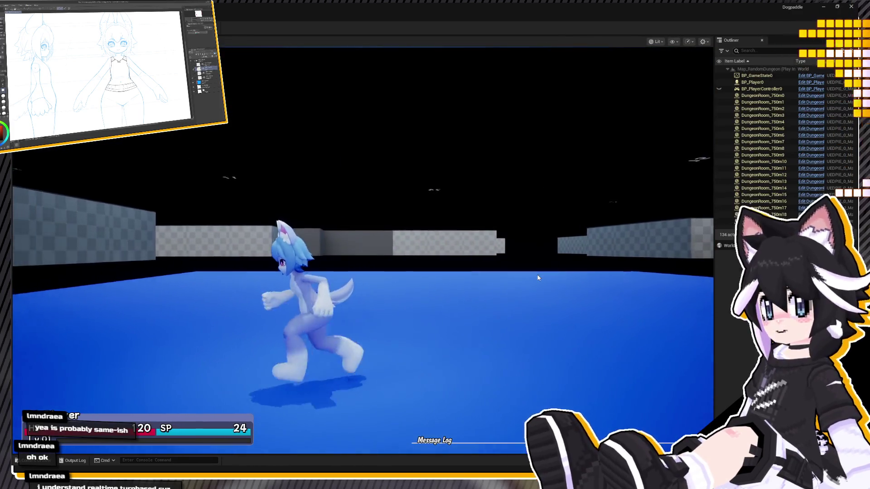
pyautogui.press('w')
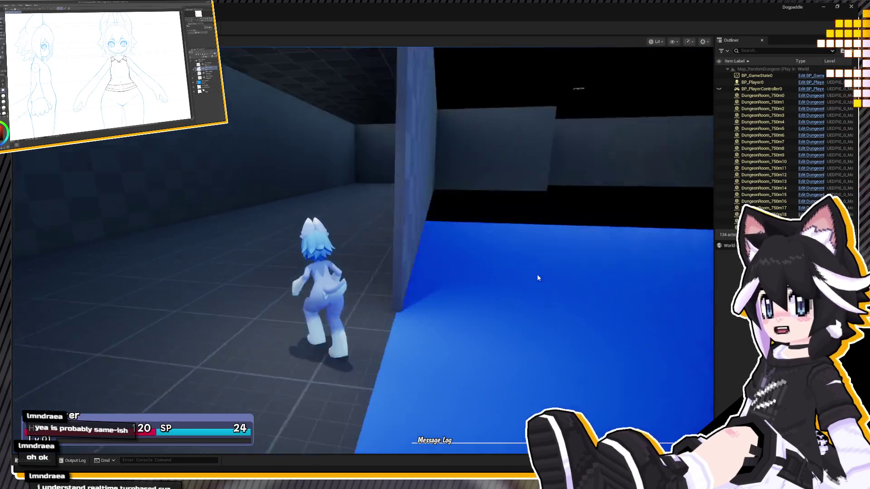
pyautogui.press('a')
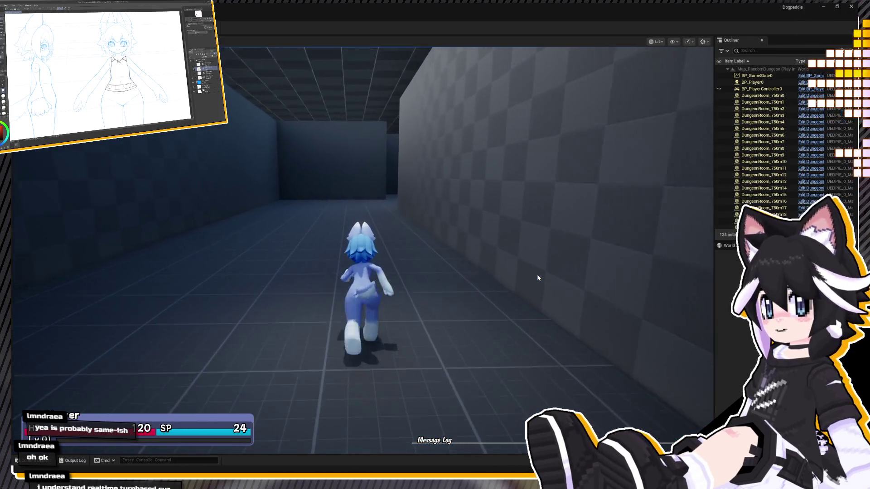
pyautogui.press('a')
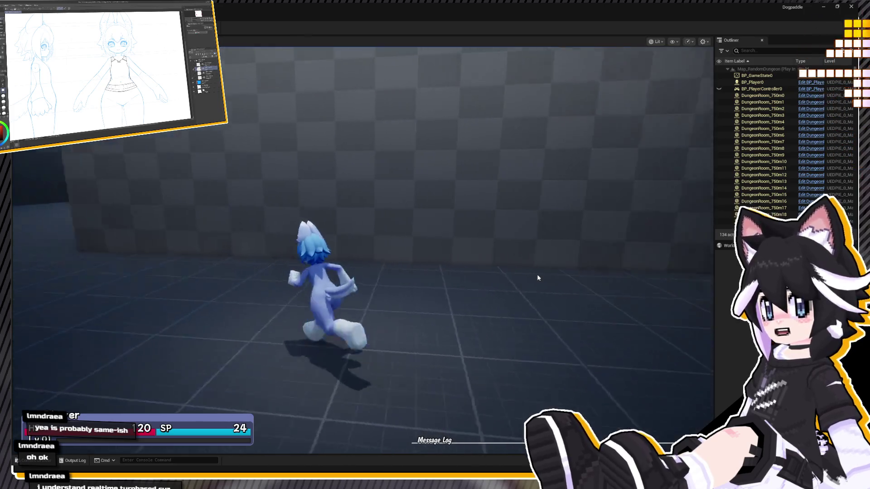
pyautogui.press('a')
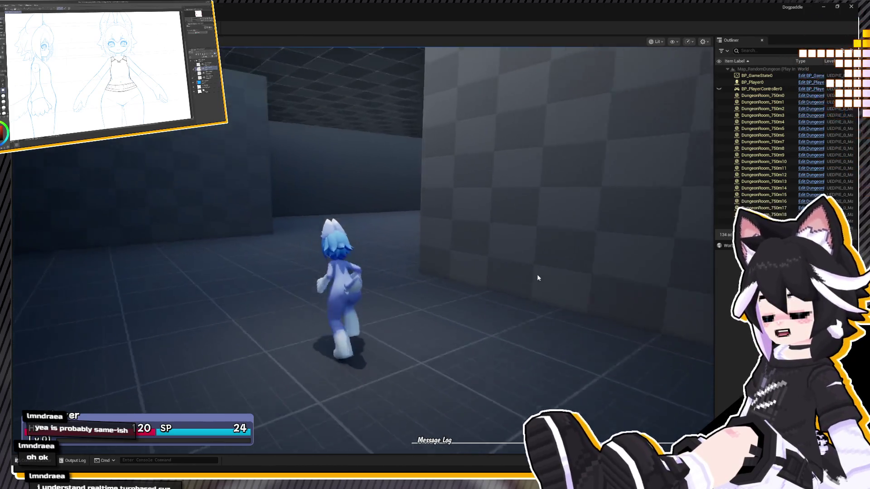
pyautogui.press('a')
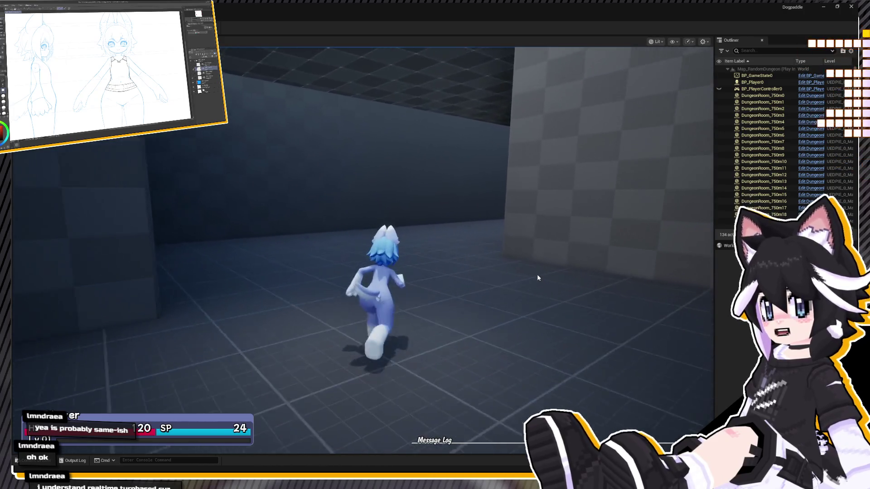
pyautogui.press('a')
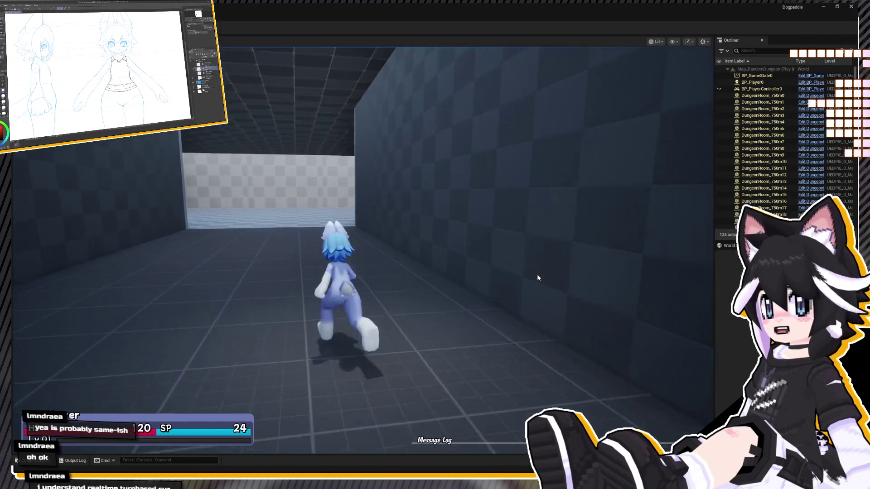
pyautogui.press('w')
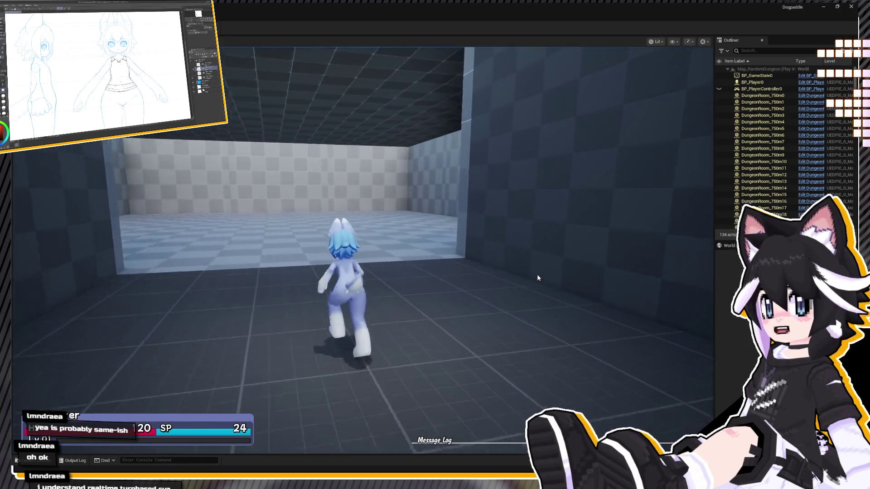
# Run the character down the long corridors toward the blue opening and the end wall
pyautogui.press('d')
pyautogui.press('s')
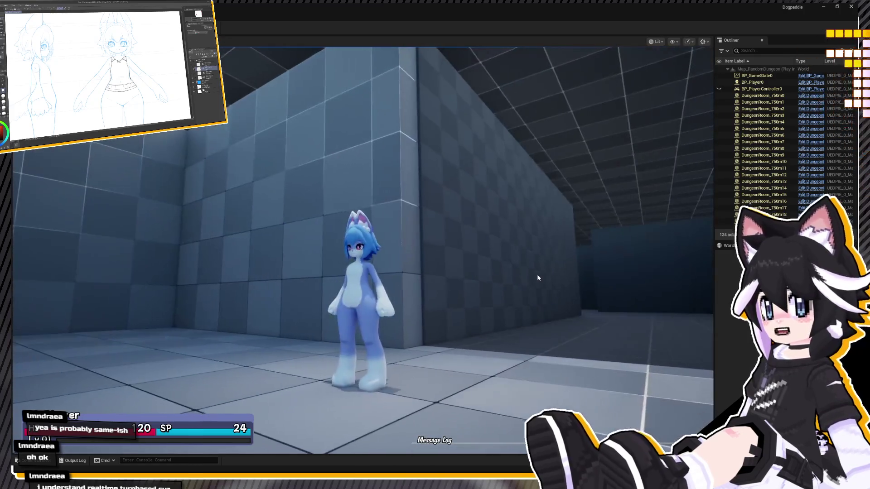
pyautogui.press('w')
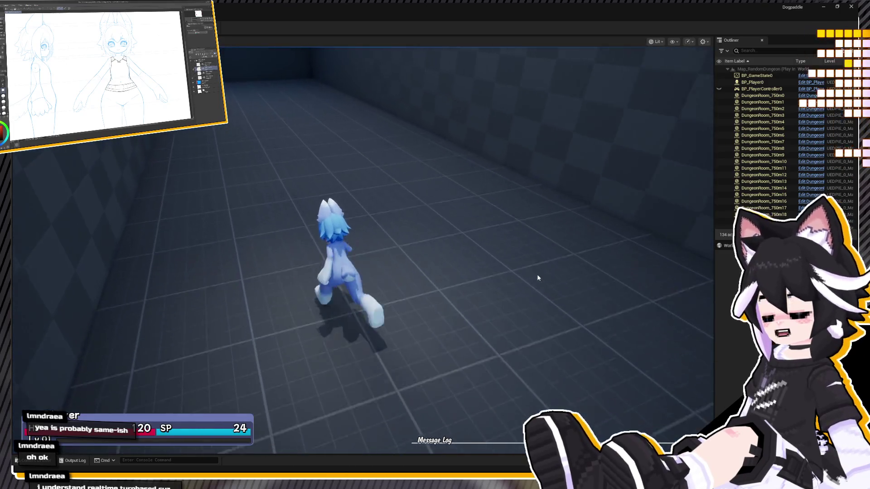
pyautogui.press('w')
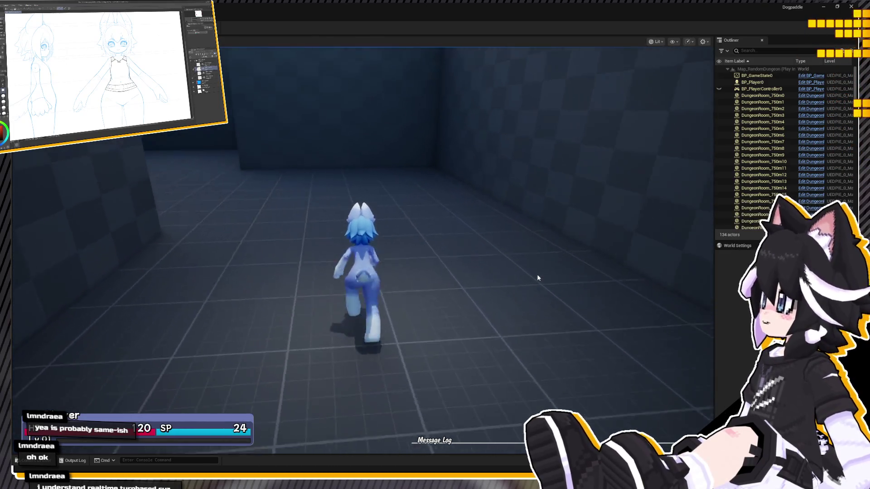
pyautogui.press('w')
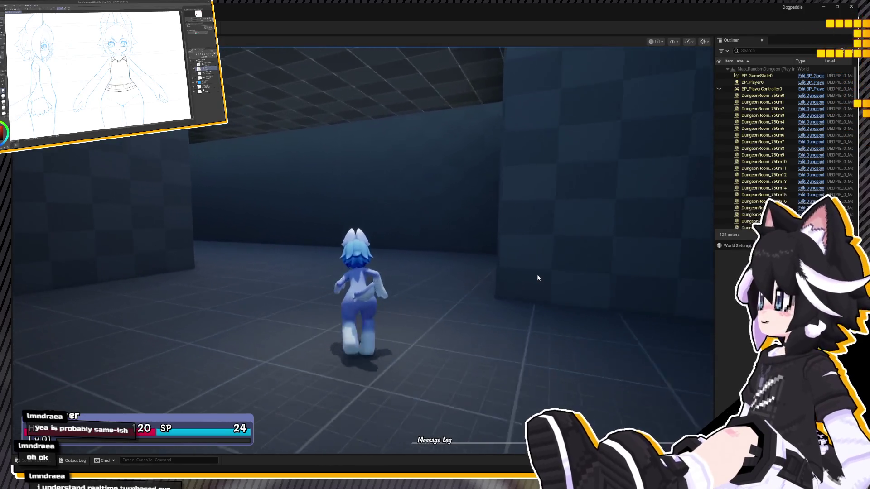
pyautogui.press('w')
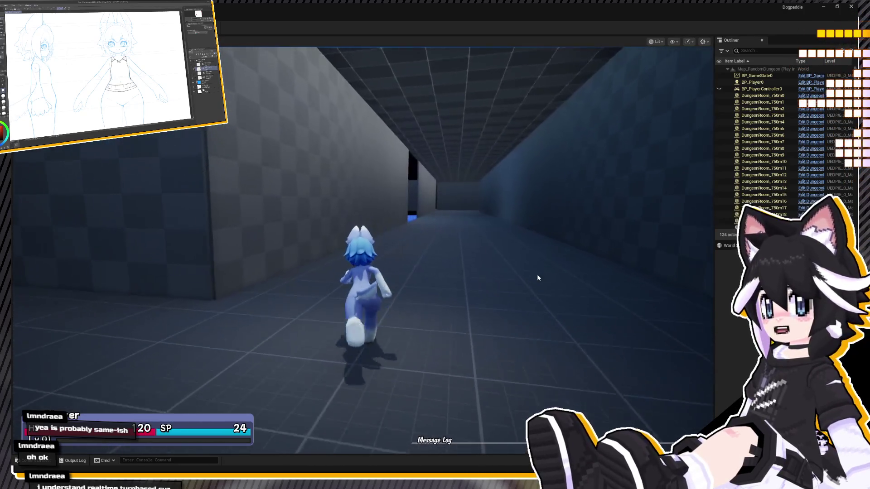
pyautogui.press('w')
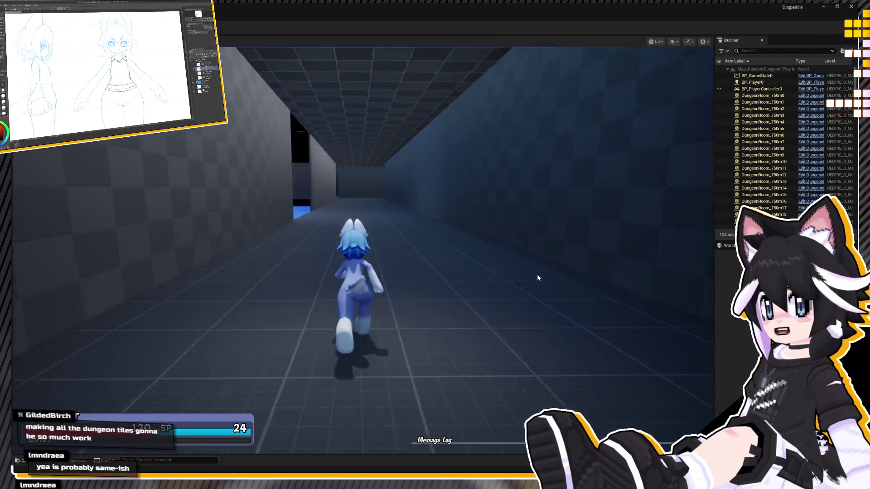
pyautogui.press('w')
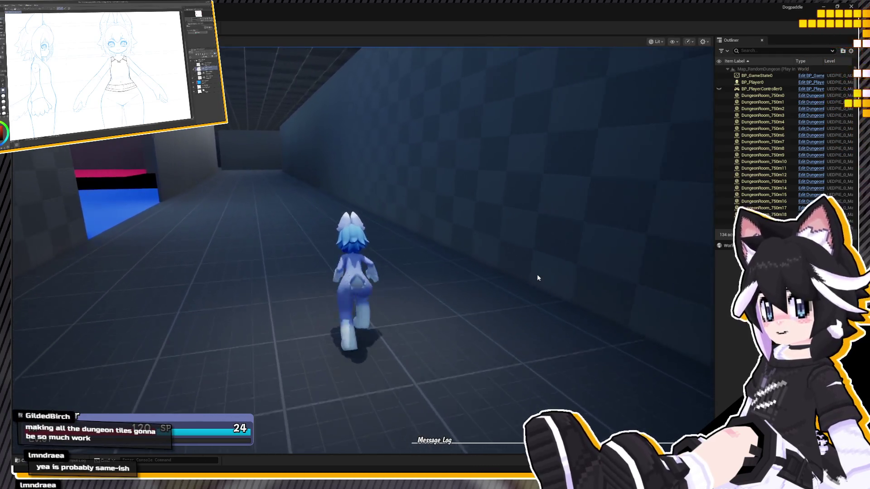
pyautogui.press('w')
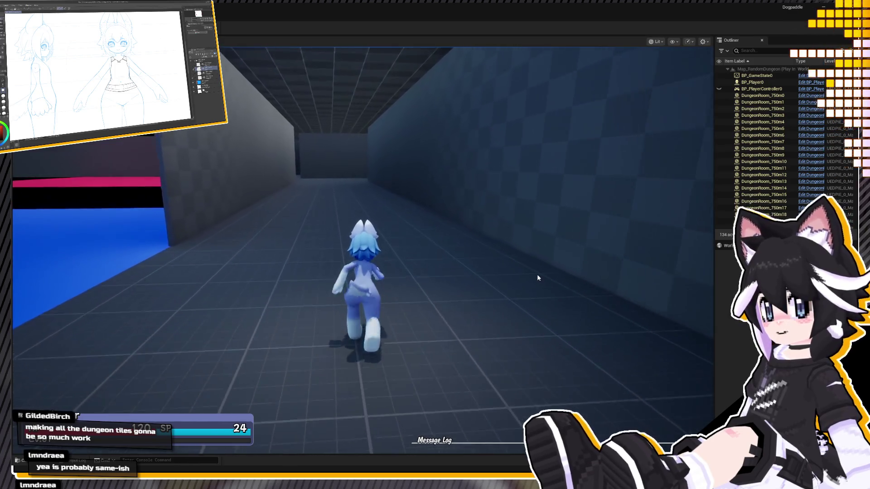
pyautogui.press('w')
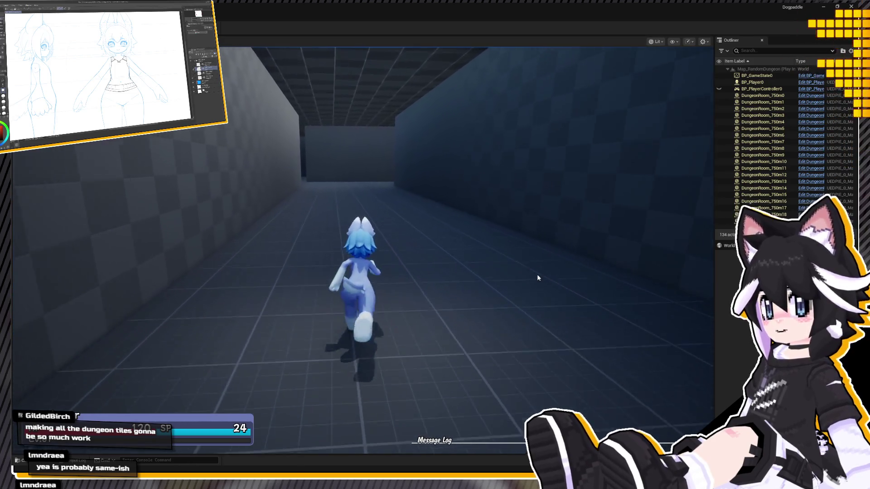
pyautogui.press('w')
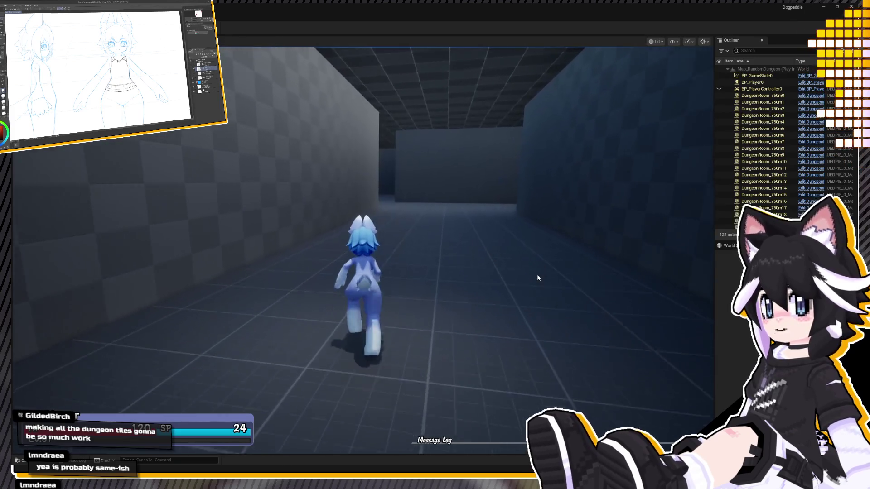
pyautogui.press('w')
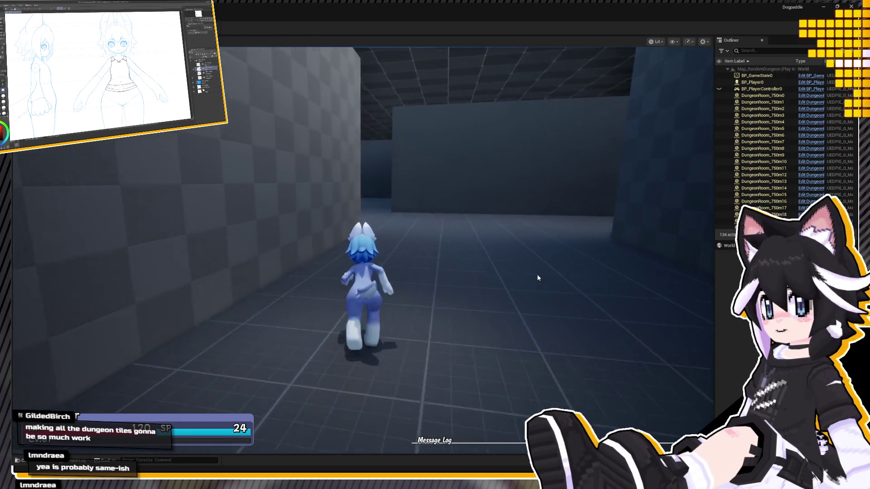
# Run through the pink-floored area and the checkered-wall room into the long corridor
pyautogui.press('d')
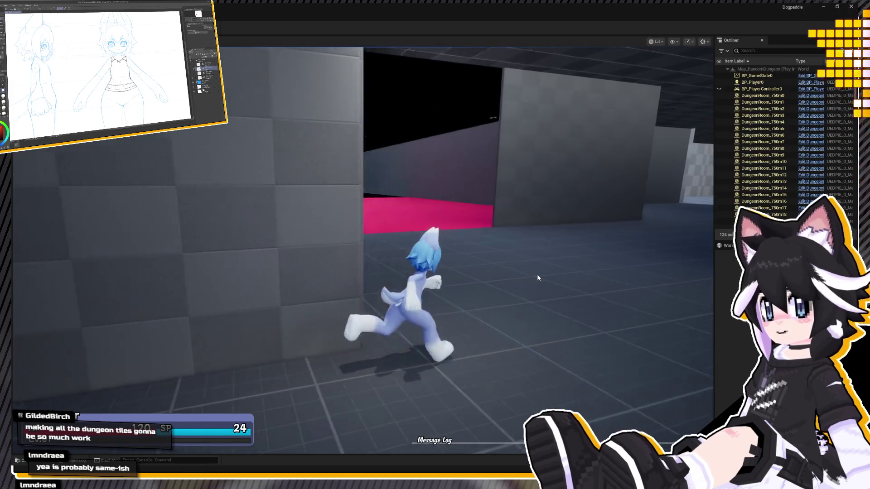
pyautogui.press('w')
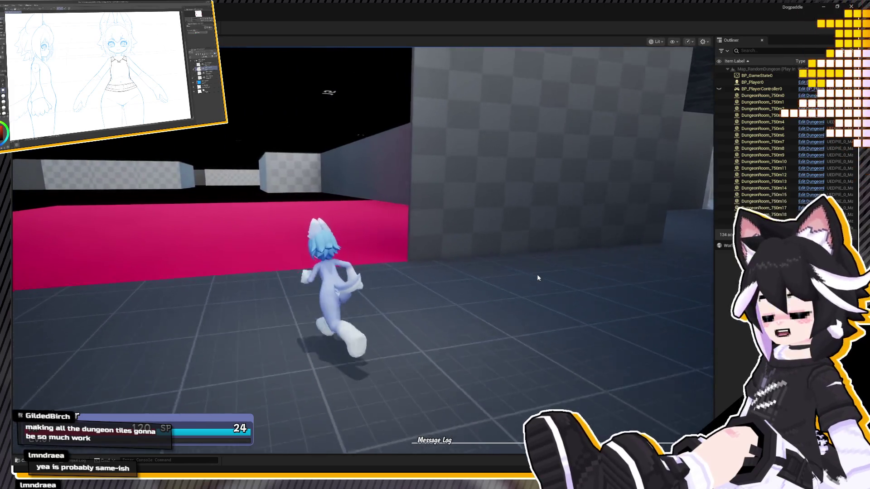
pyautogui.press('s')
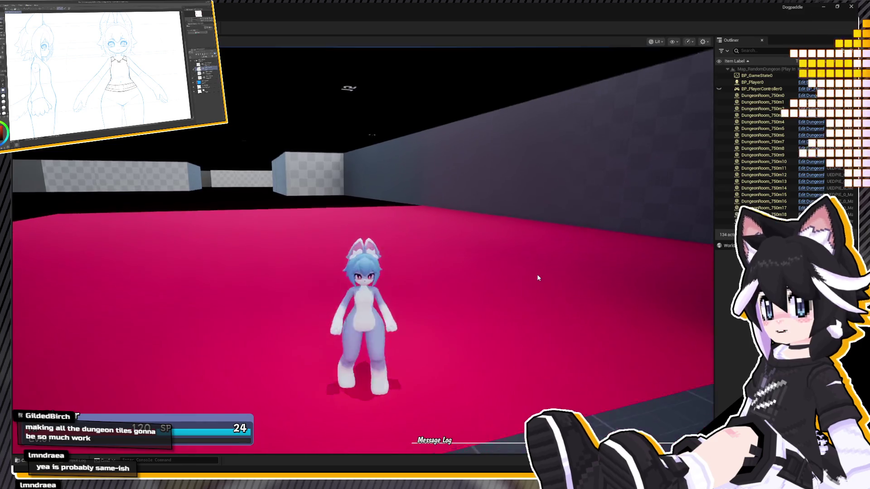
pyautogui.press('d')
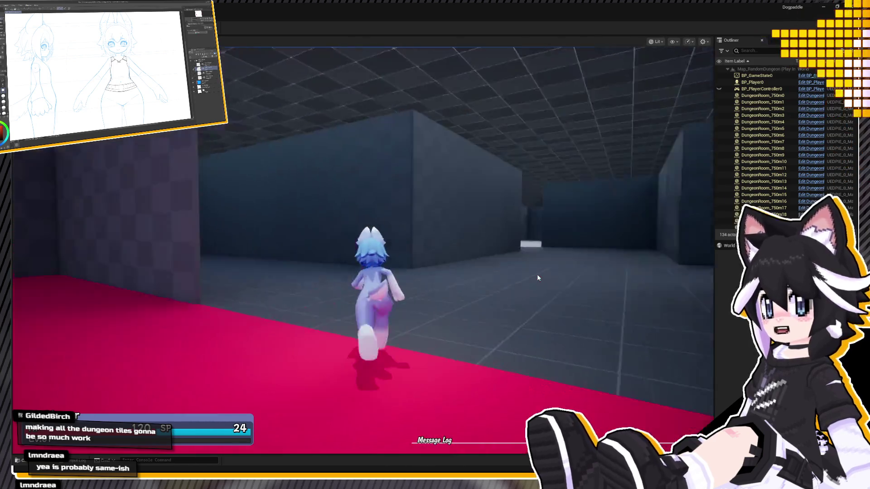
pyautogui.press('a')
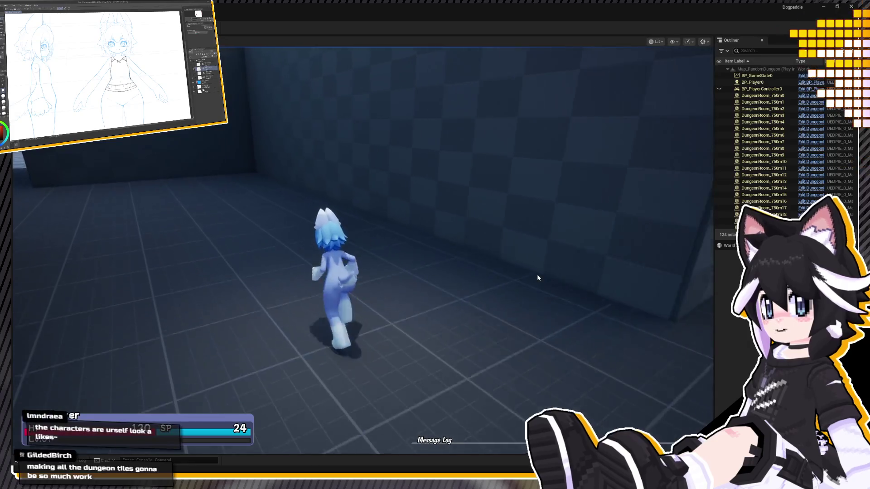
pyautogui.press('w')
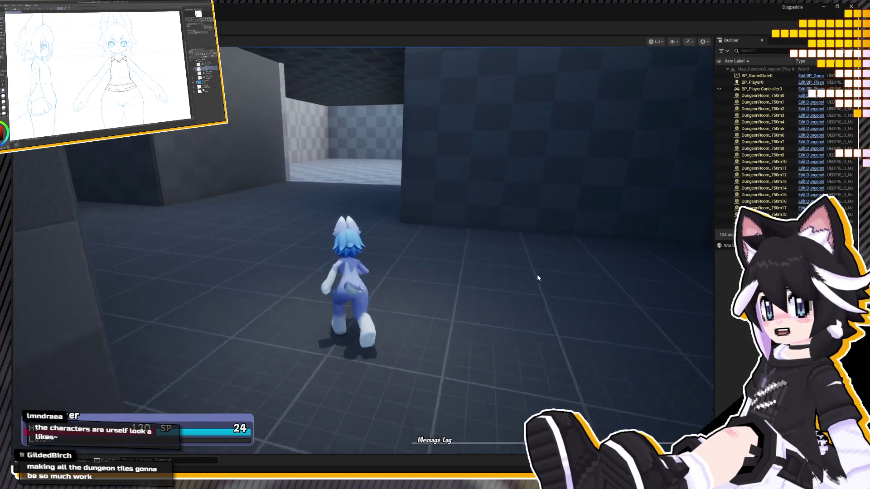
pyautogui.press('d')
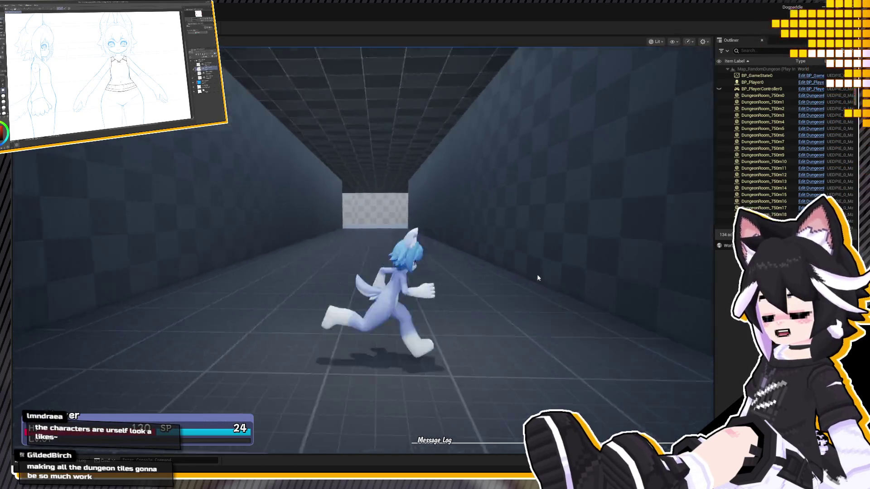
# Run through checkered rooms and corridors into the tiled room, stopping beside the pillar
pyautogui.press('a')
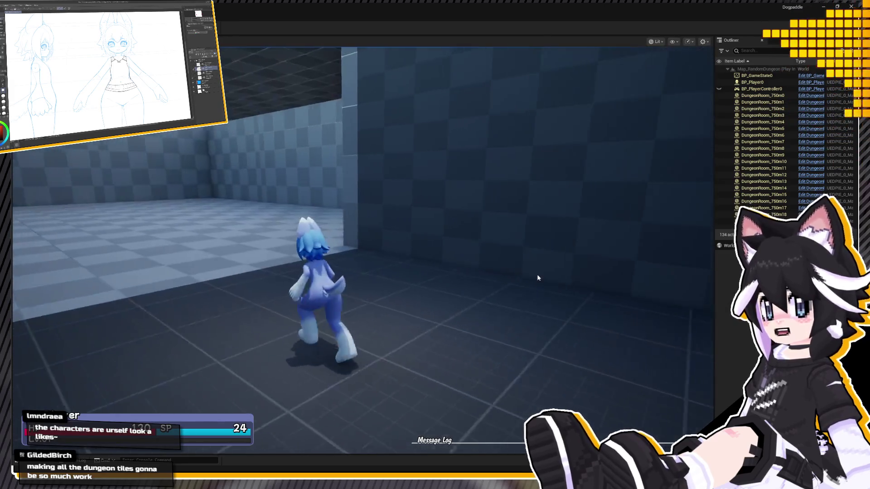
pyautogui.press('d')
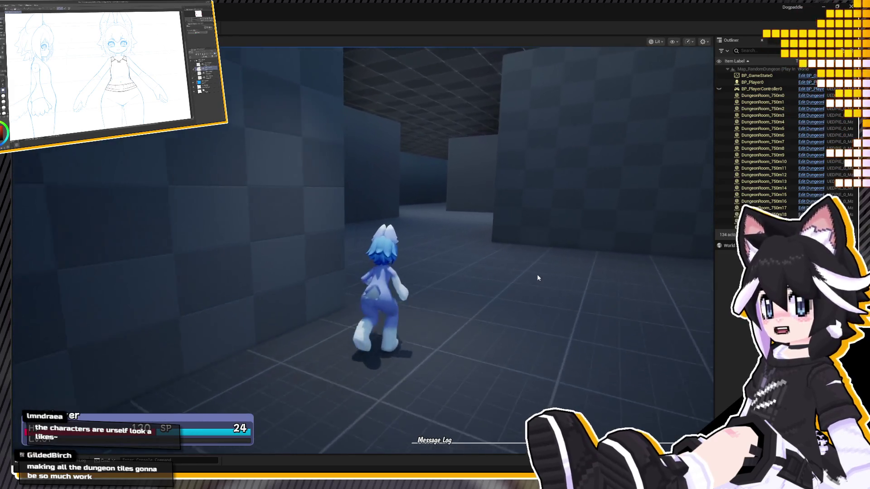
pyautogui.press('d')
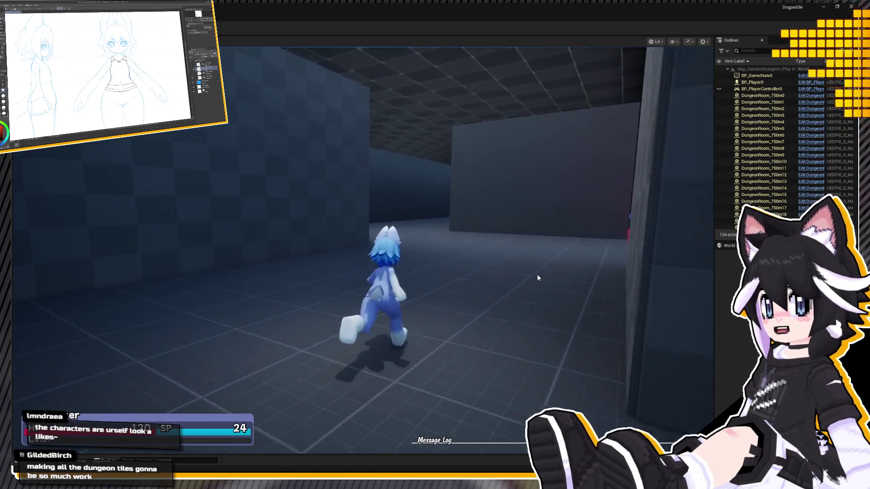
pyautogui.press('a')
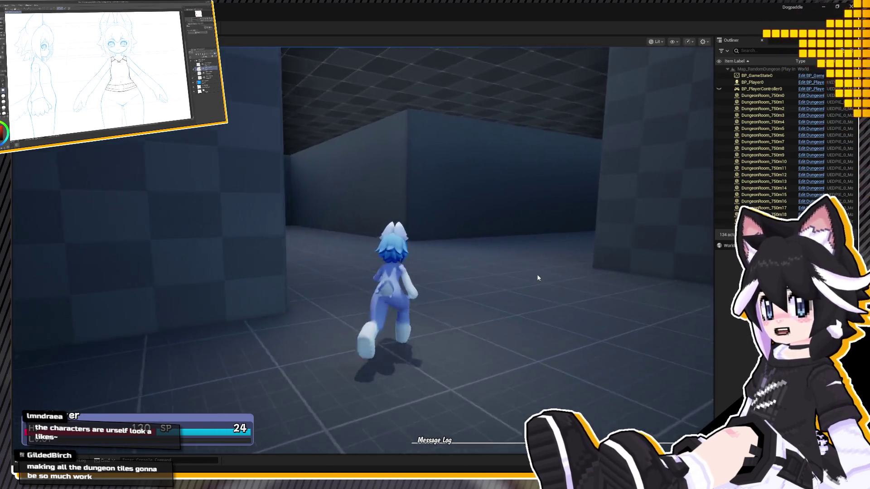
pyautogui.press('a')
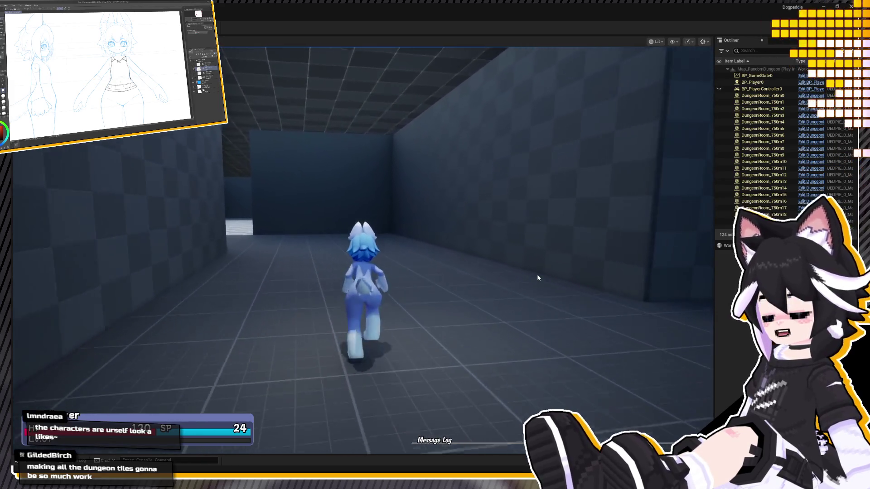
pyautogui.press('d')
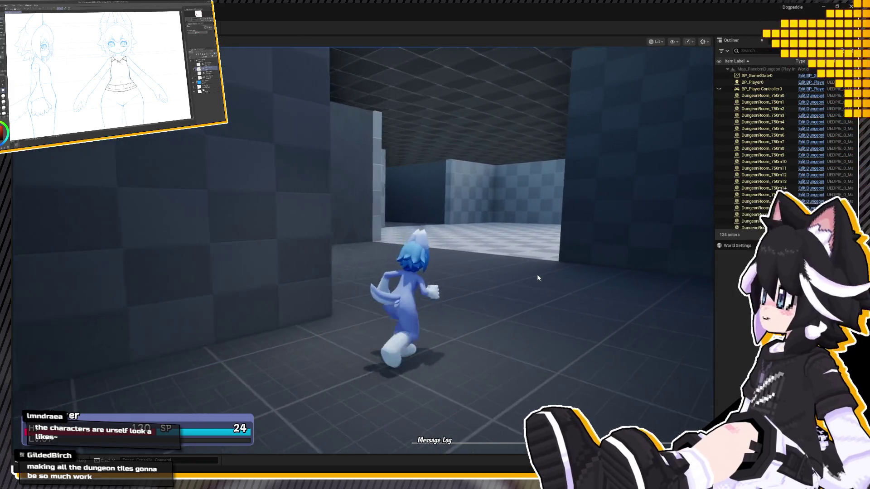
pyautogui.press('w')
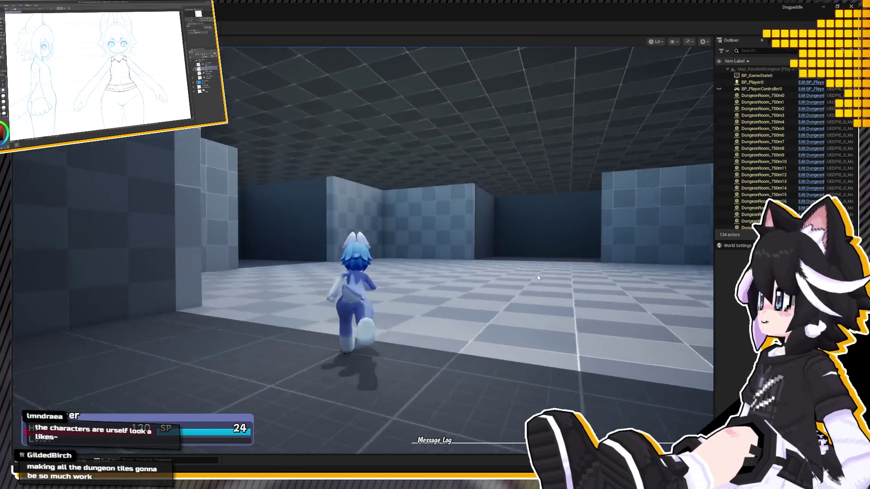
pyautogui.press('w')
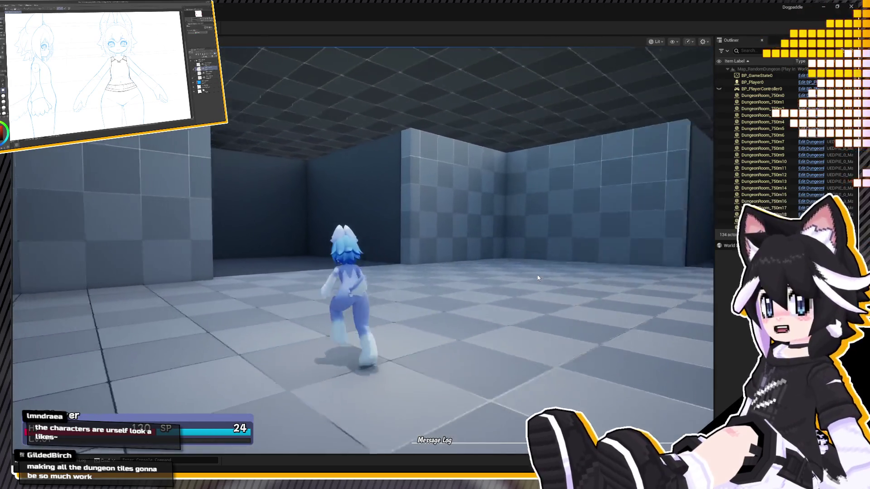
pyautogui.press('s')
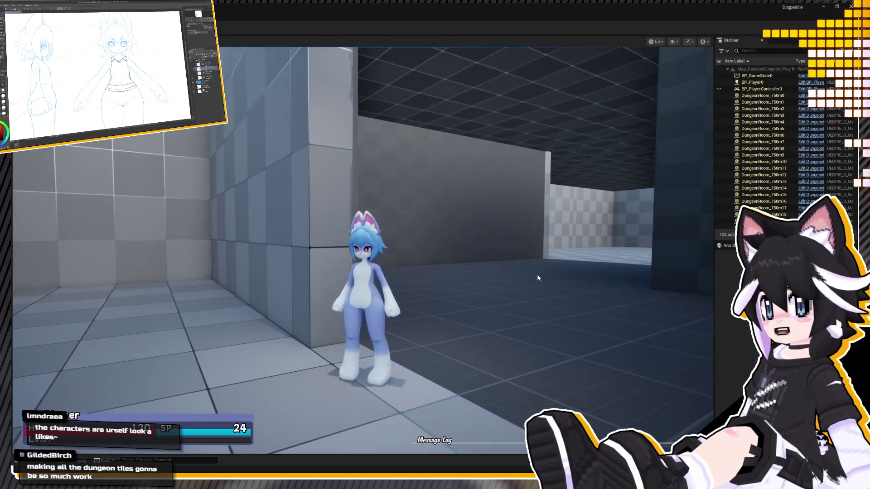
# Run from the pillar through a corridor and tiled room toward the checkered wall and next corridor
pyautogui.press('w')
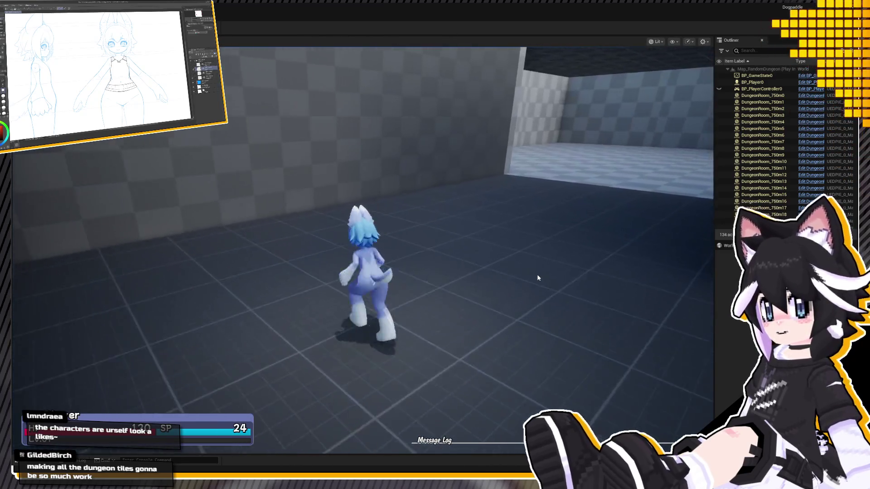
pyautogui.press('a')
pyautogui.press('s')
pyautogui.press('w')
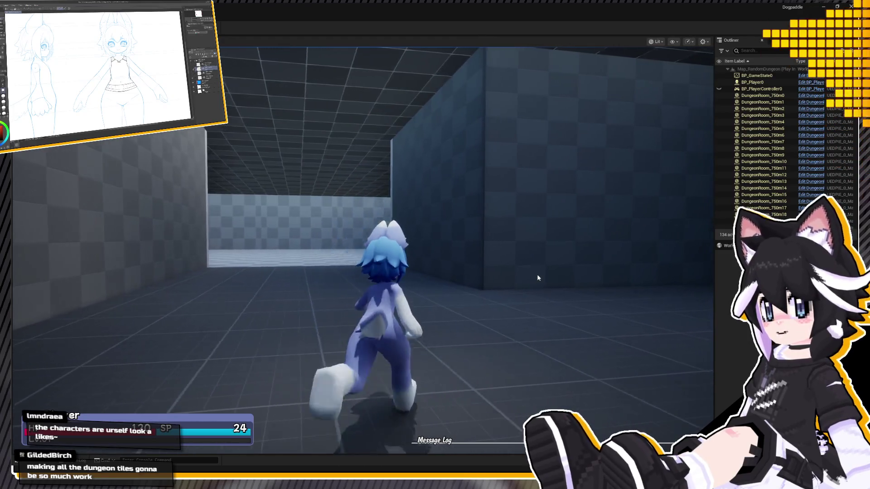
pyautogui.press('d')
pyautogui.press('w')
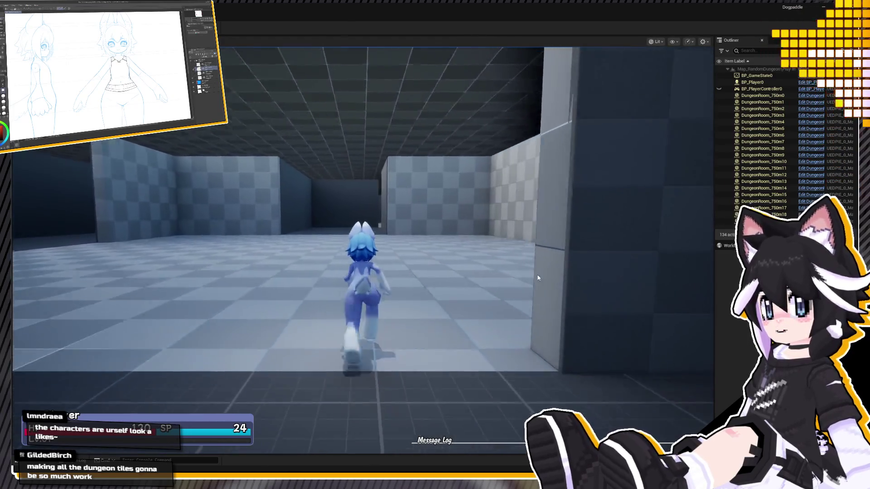
pyautogui.press('a')
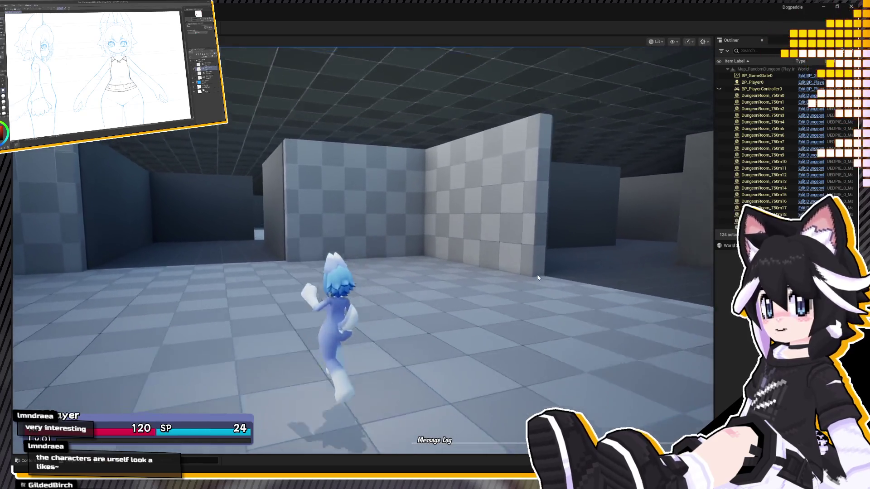
pyautogui.press('w')
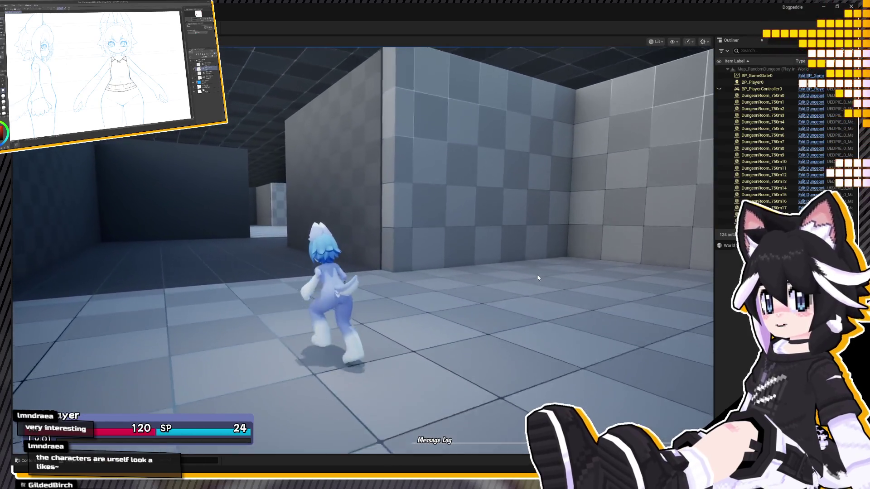
pyautogui.press('a')
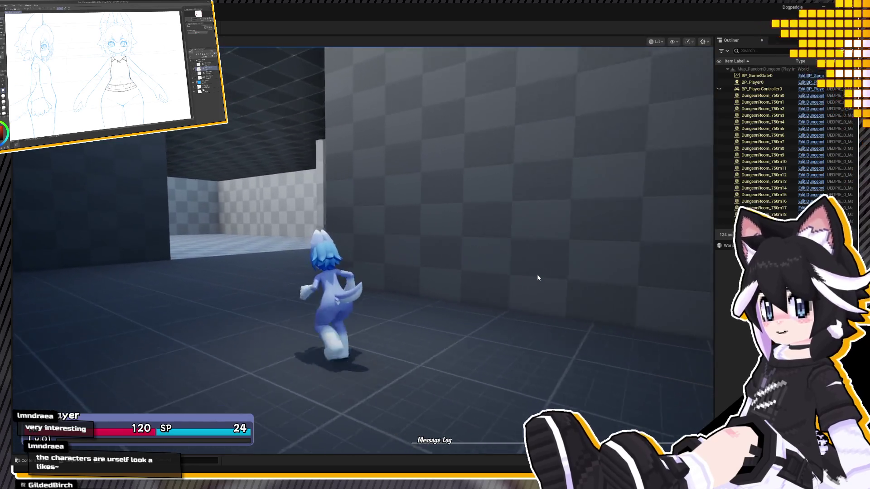
pyautogui.press('w')
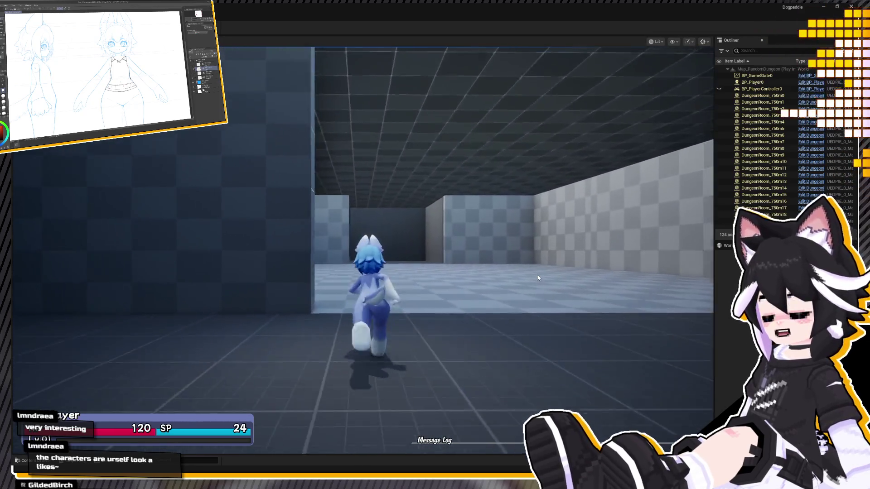
# Run through dark corridors into the bright room, then end the play session
pyautogui.press('a')
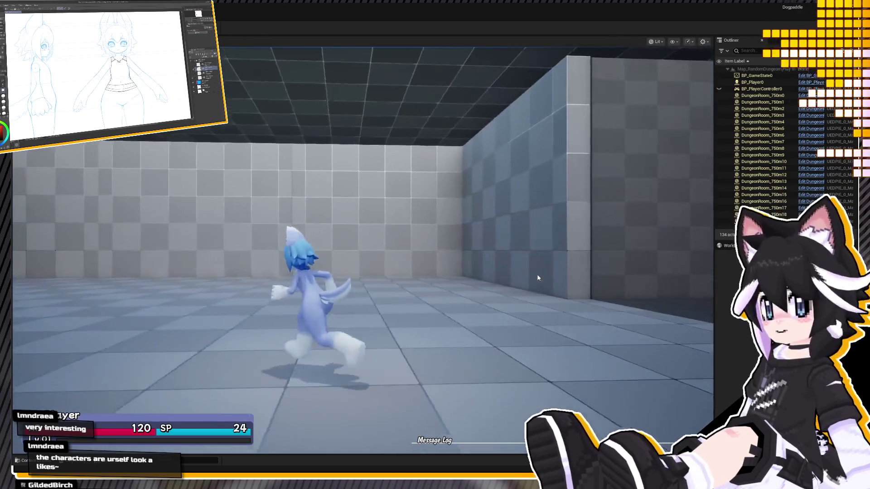
pyautogui.press('w')
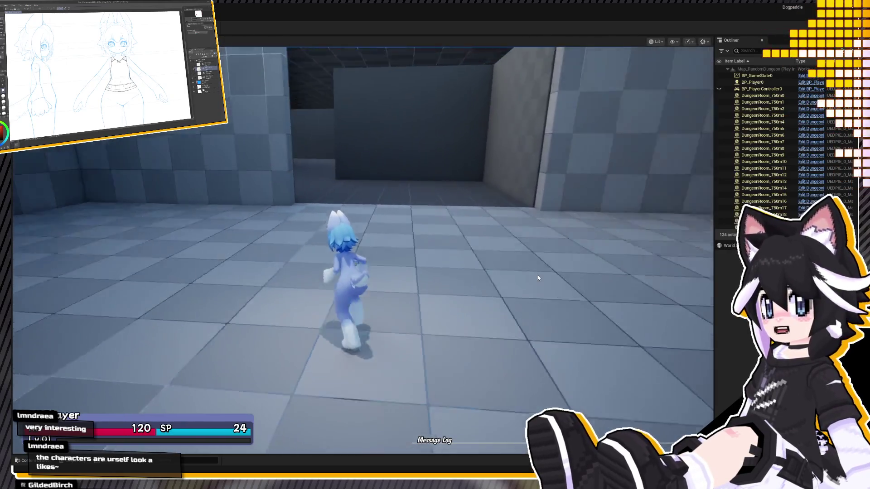
pyautogui.press('w')
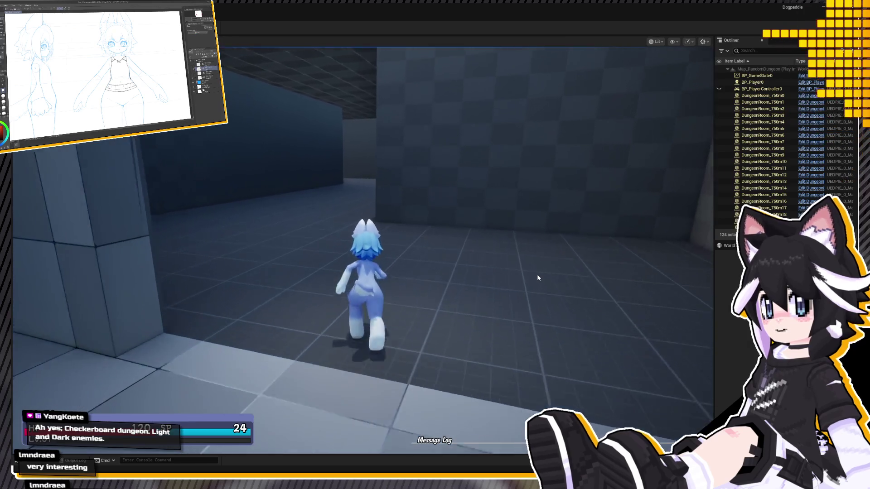
pyautogui.press('d')
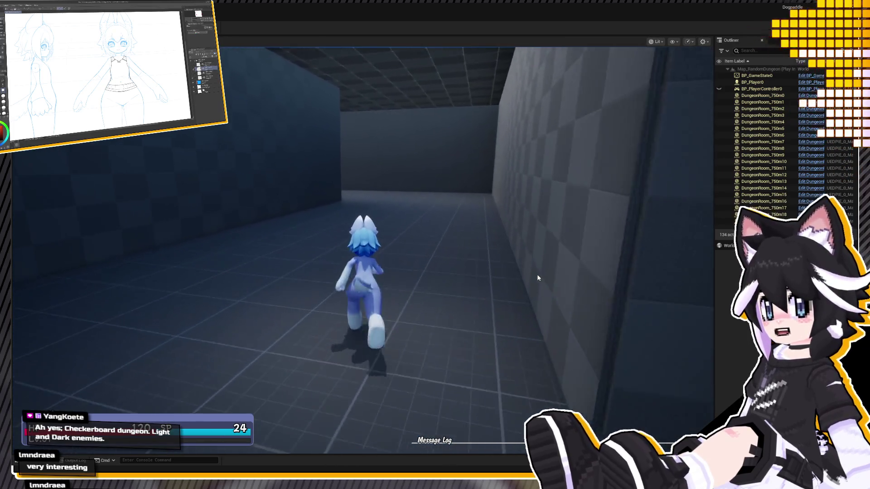
pyautogui.press('w')
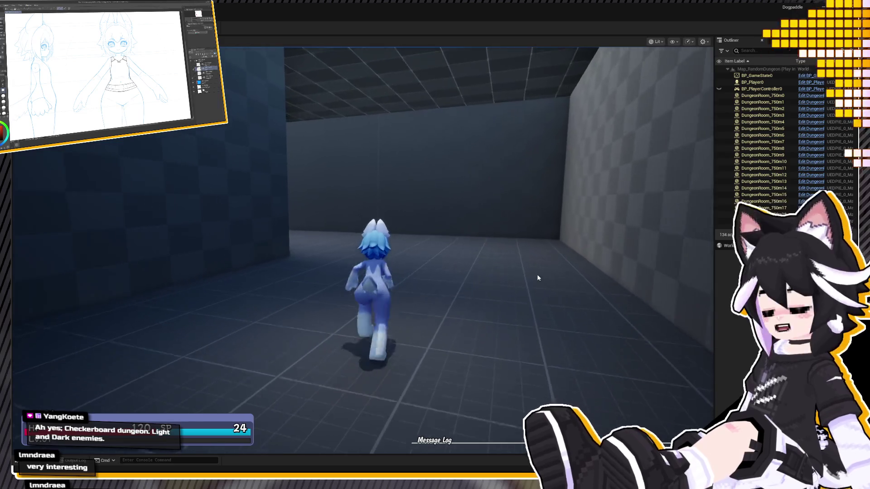
pyautogui.press('a')
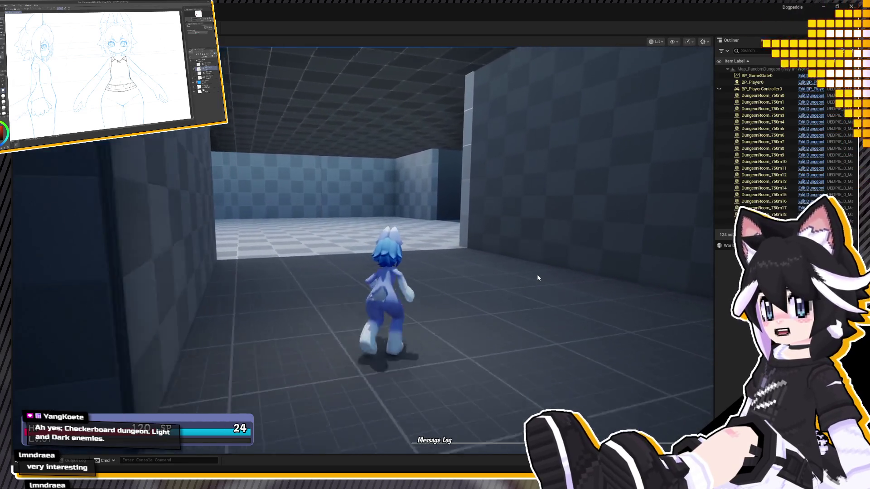
pyautogui.press('w')
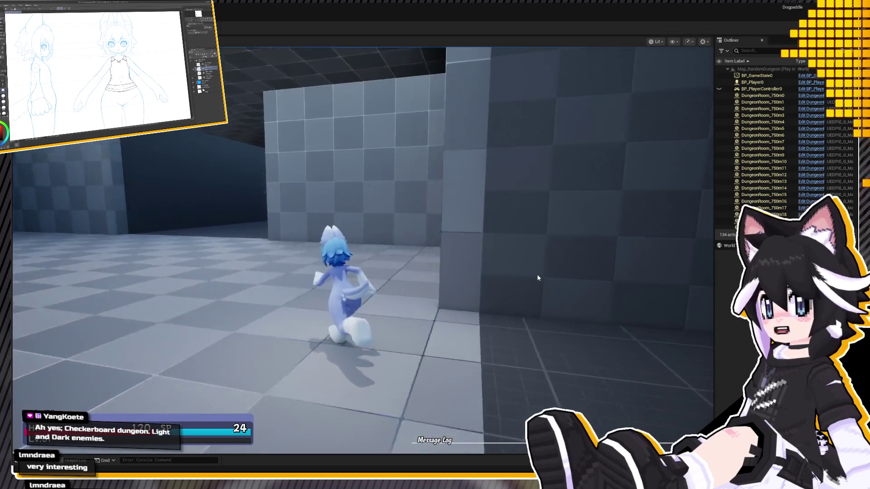
pyautogui.press('a')
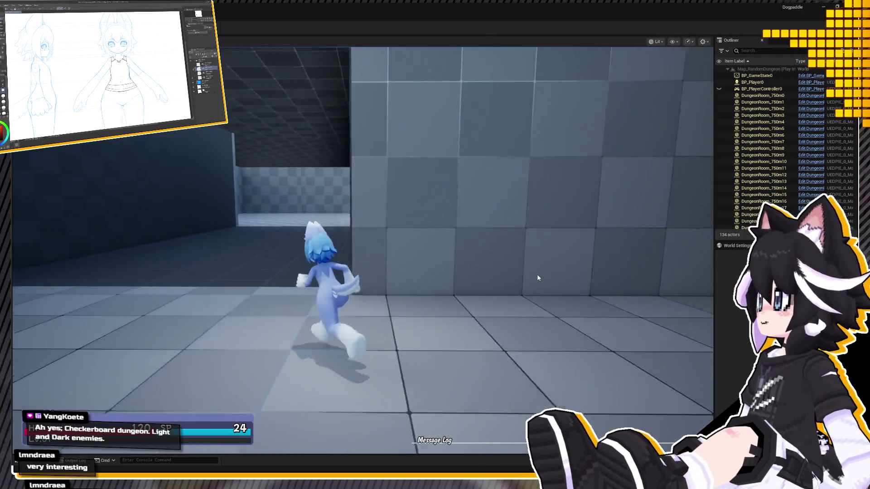
pyautogui.press('w')
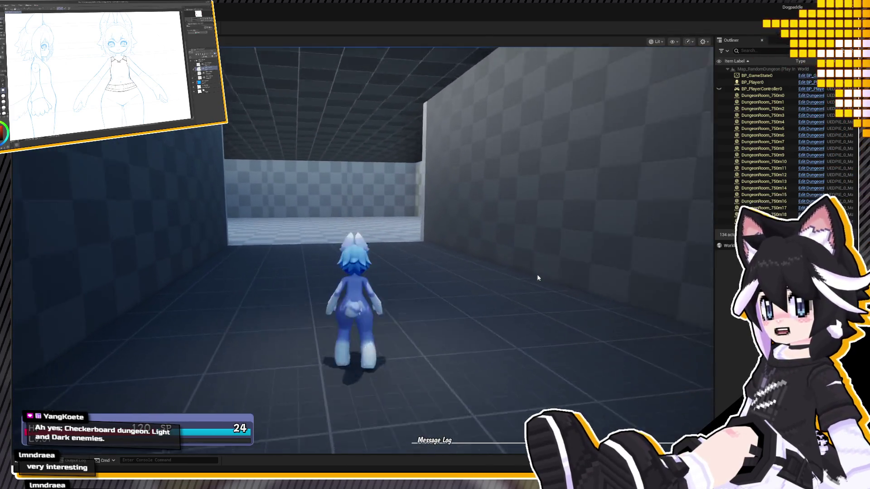
pyautogui.press('a')
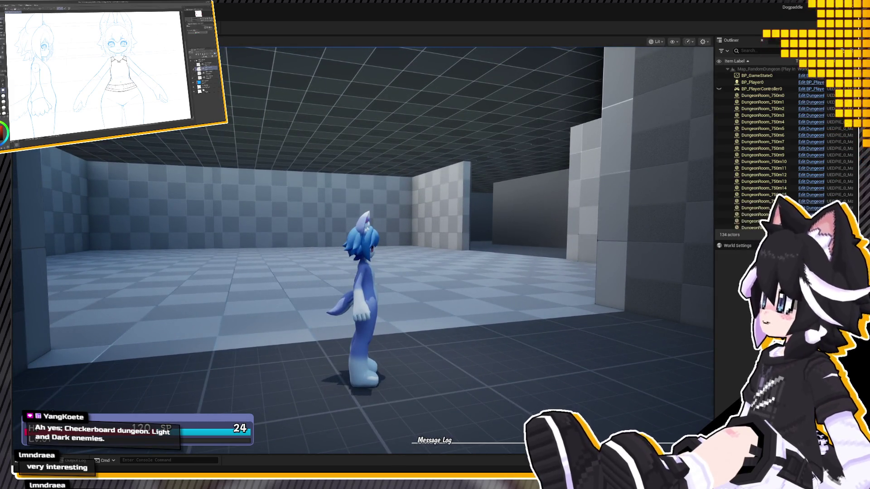
pyautogui.press('Escape')
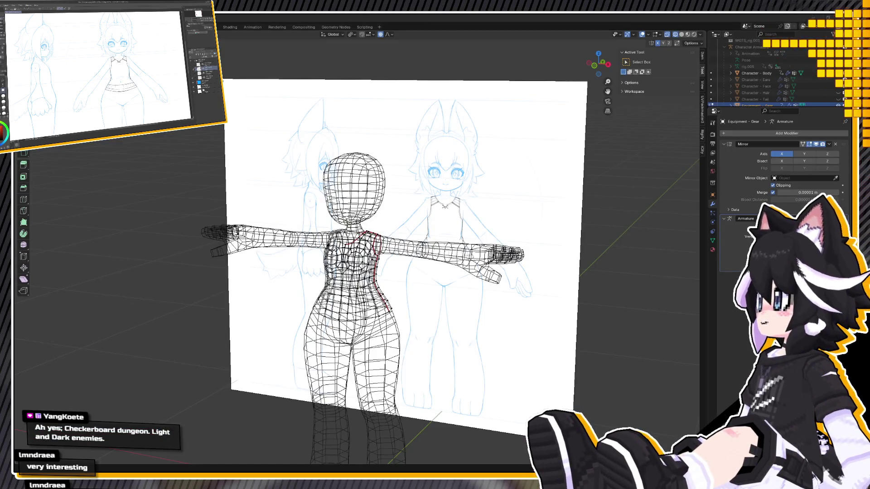
# Switch to solid shading and frame the torso from the front, chest and back angles
pyautogui.press('KP_1')
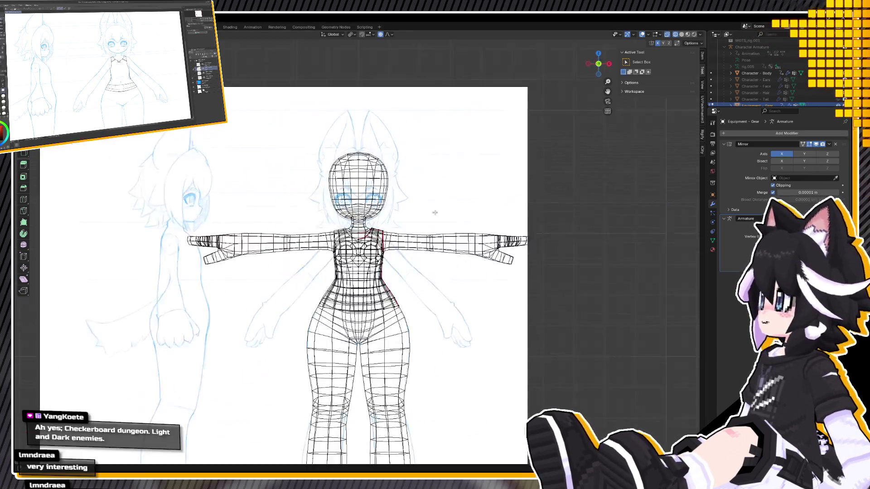
pyautogui.scroll(3, 407, 280)
pyautogui.press('z')
pyautogui.click(490, 283)
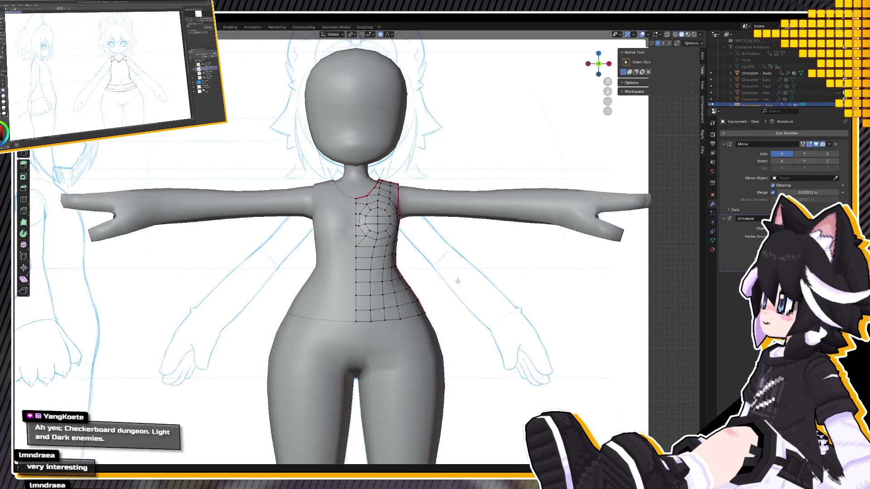
pyautogui.moveTo(458, 281); pyautogui.dragTo(317, 244, button='middle')
pyautogui.scroll(3, 308, 242)
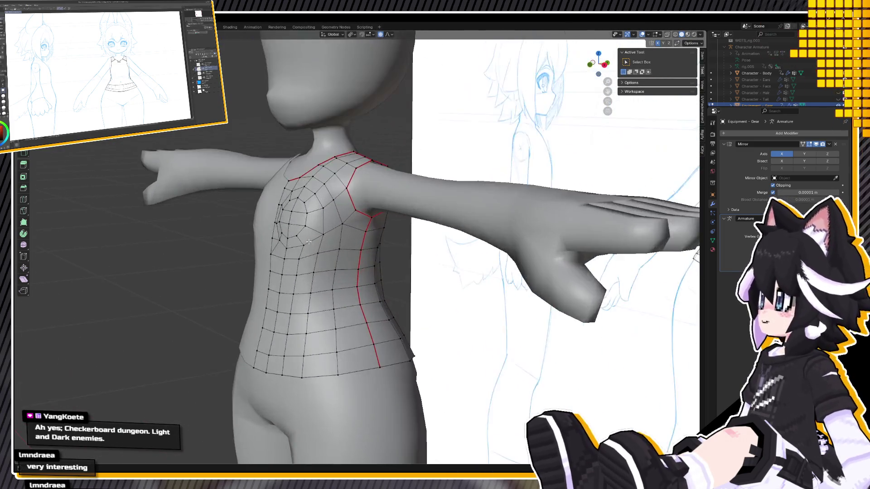
pyautogui.press('KP_1')
pyautogui.scroll(2, 339, 199)
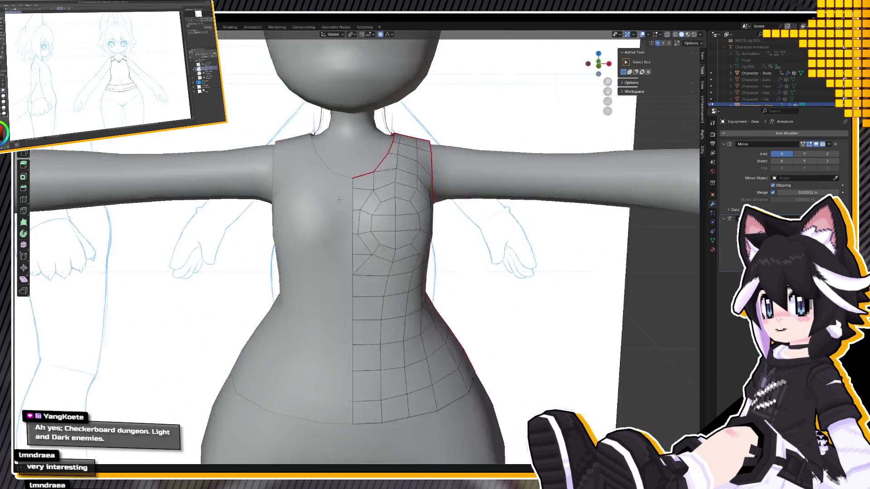
pyautogui.moveTo(339, 199); pyautogui.dragTo(303, 209, button='middle')
pyautogui.scroll(2, 303, 209)
pyautogui.scroll(2, 304, 209)
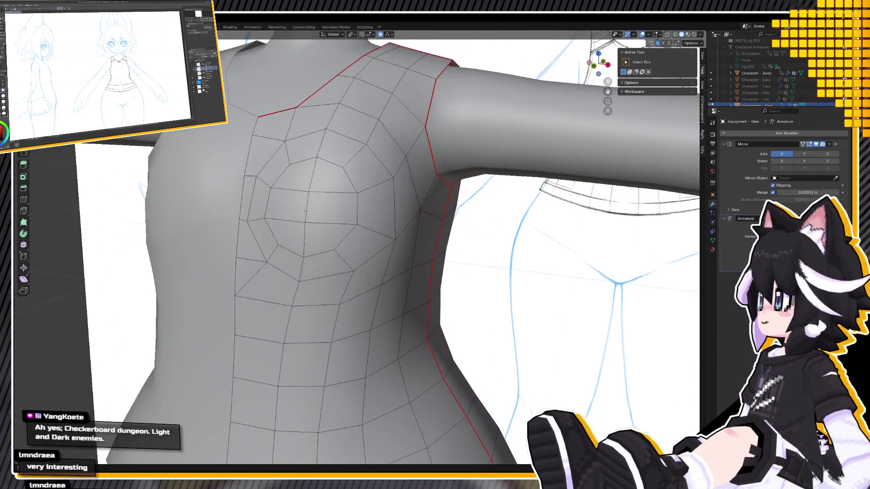
pyautogui.moveTo(245, 200); pyautogui.dragTo(316, 230, button='middle')
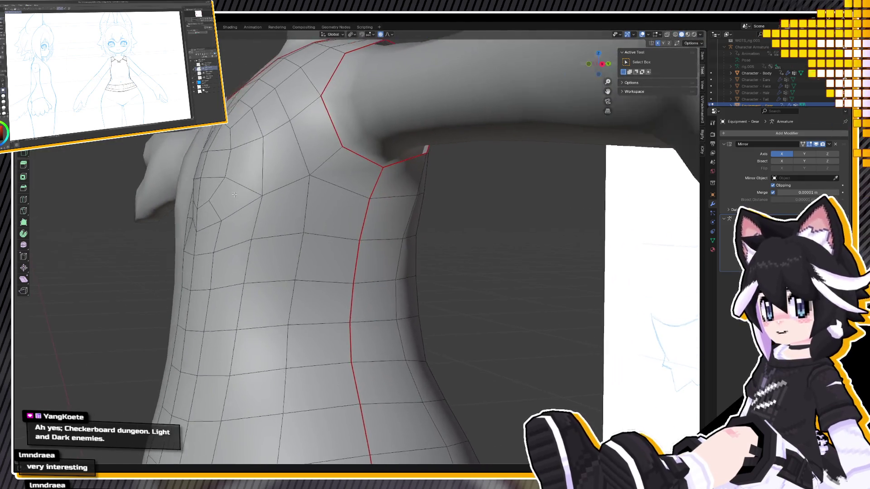
# Move the selected chest vertices along the Y axis
pyautogui.press('g')
pyautogui.press('y')
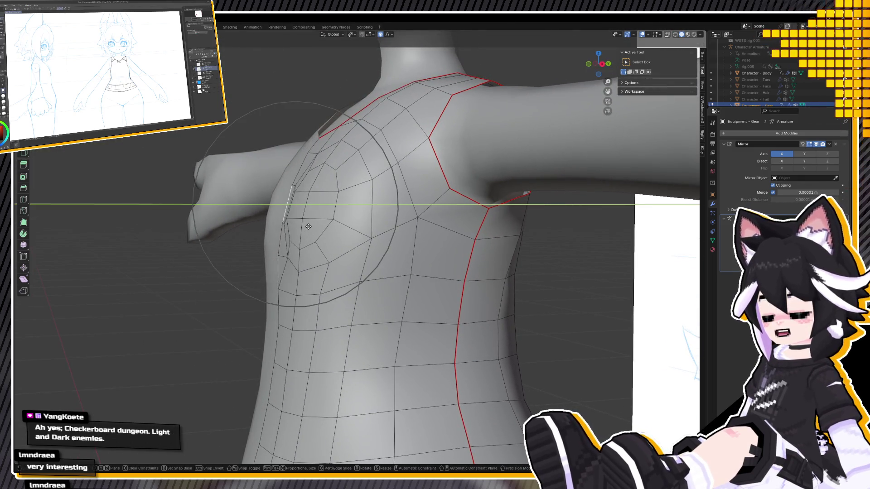
pyautogui.click(329, 141)
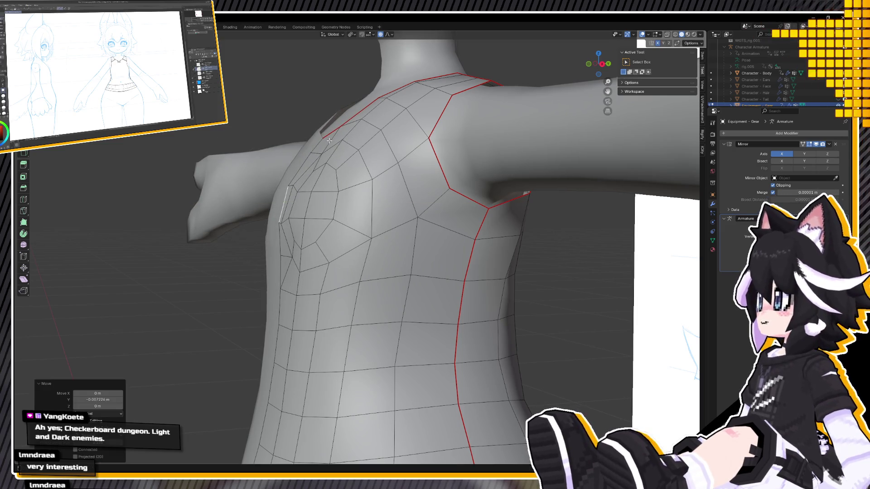
pyautogui.moveTo(329, 141)
pyautogui.mouseDown(button='middle')
pyautogui.moveTo(442, 168)
pyautogui.moveTo(450, 190)
pyautogui.moveTo(317, 127)
pyautogui.mouseUp(button='middle')
pyautogui.scroll(-5, 448, 162)
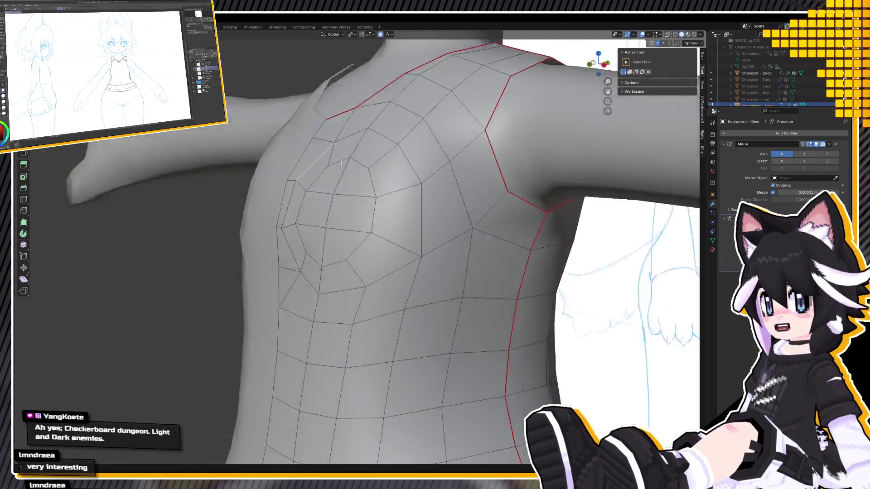
pyautogui.scroll(3, 317, 127)
# Select an upper chest vertex and move it along Y to shape the shoulder
pyautogui.rightClick(309, 129)
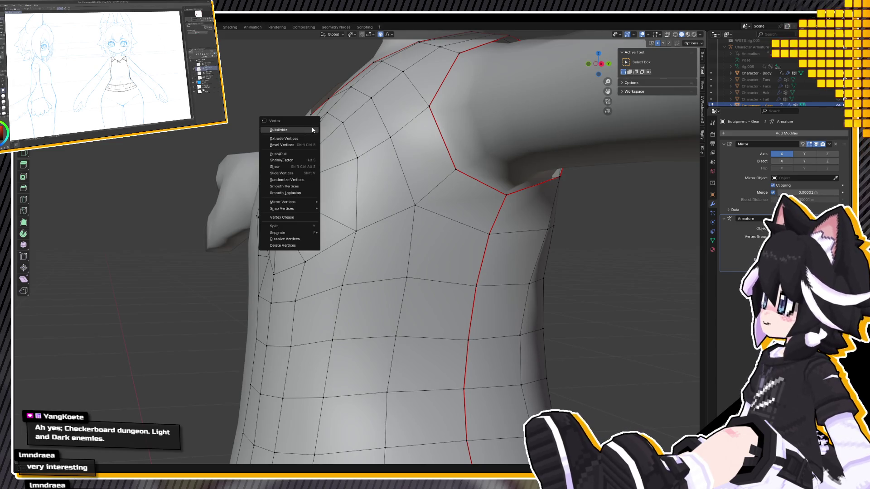
pyautogui.press('Escape')
pyautogui.press('c')
pyautogui.click(305, 133)
pyautogui.press('g')
pyautogui.press('y')
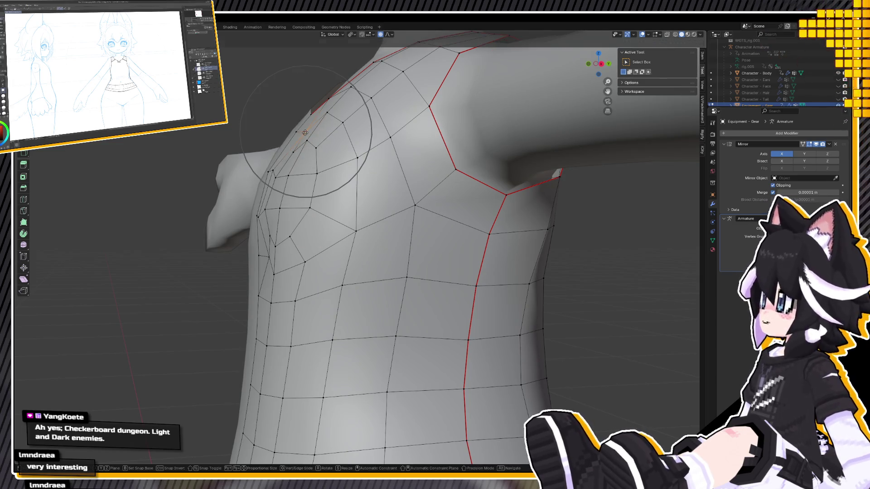
pyautogui.scroll(-5, 334, 149)
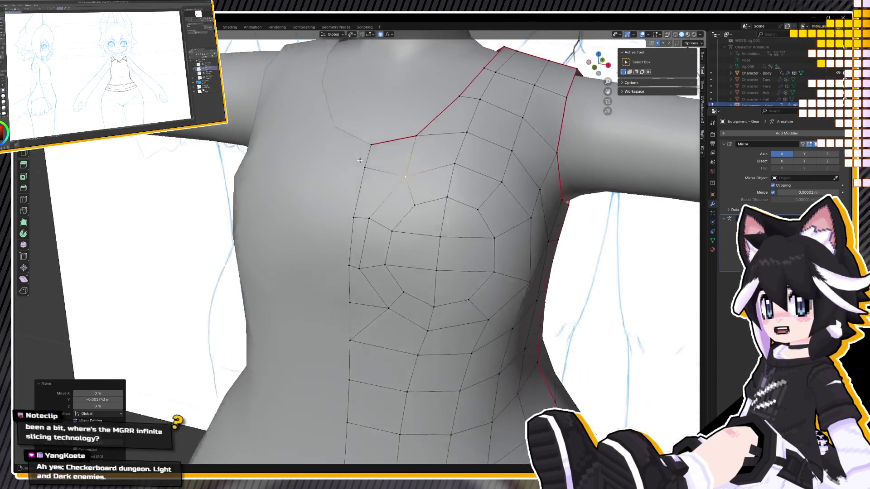
pyautogui.moveTo(334, 150)
pyautogui.mouseDown(button='middle')
pyautogui.moveTo(443, 166)
pyautogui.moveTo(393, 168)
pyautogui.moveTo(360, 346)
pyautogui.moveTo(358, 253)
pyautogui.moveTo(371, 154)
pyautogui.mouseUp(button='middle')
# Select an edge at the top's neckline and zoom in on it
pyautogui.click(360, 347)
pyautogui.scroll(-3, 359, 295)
pyautogui.scroll(3, 358, 254)
pyautogui.scroll(3, 358, 254)
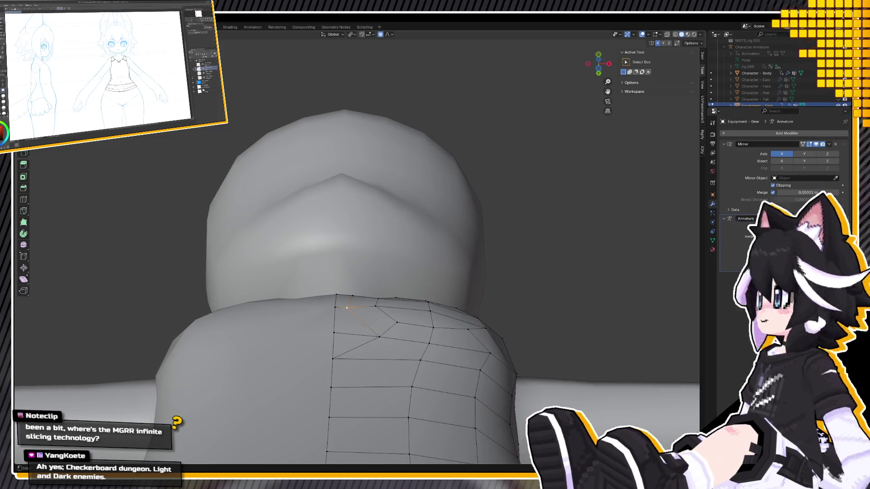
# Nudge the horizontal neckline edge slightly along X with proportional editing on
pyautogui.click(366, 297)
pyautogui.moveTo(352, 306); pyautogui.dragTo(353, 301, button='middle')
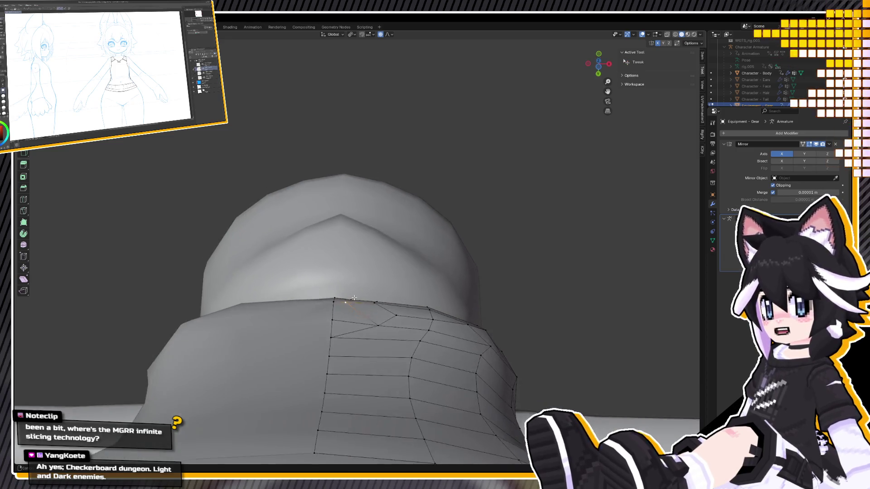
pyautogui.press('g')
pyautogui.press('o')
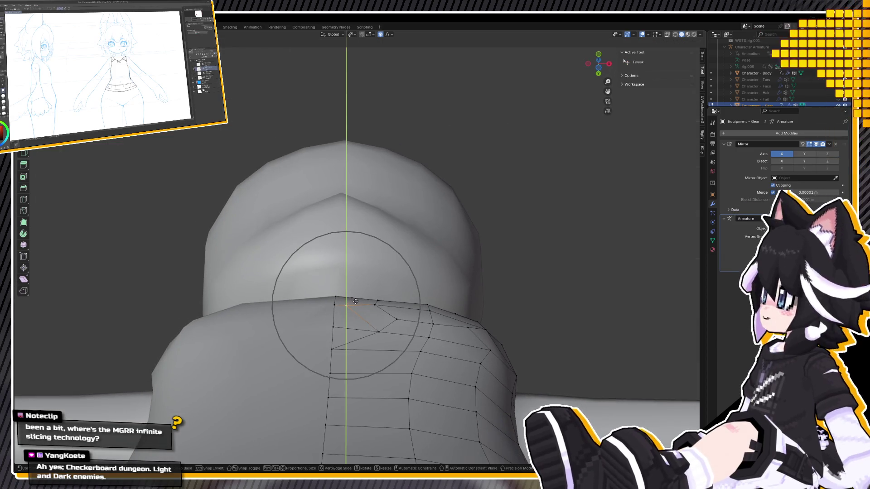
pyautogui.press('x')
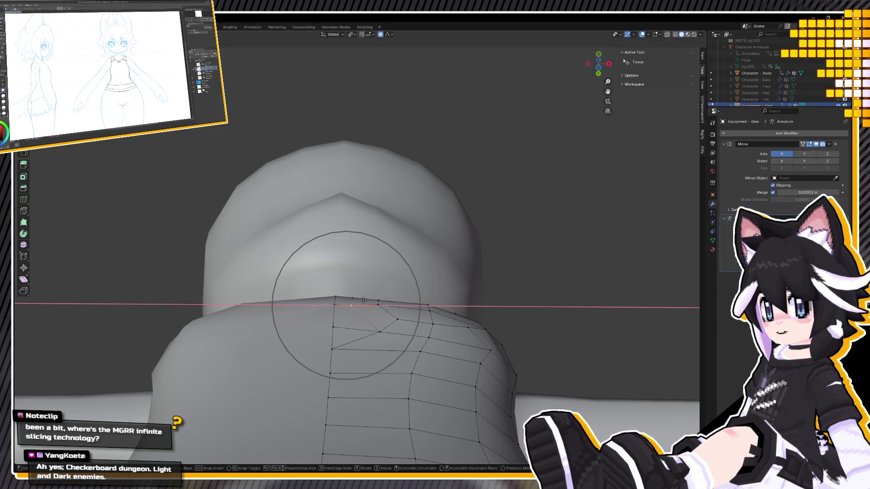
pyautogui.click(363, 300)
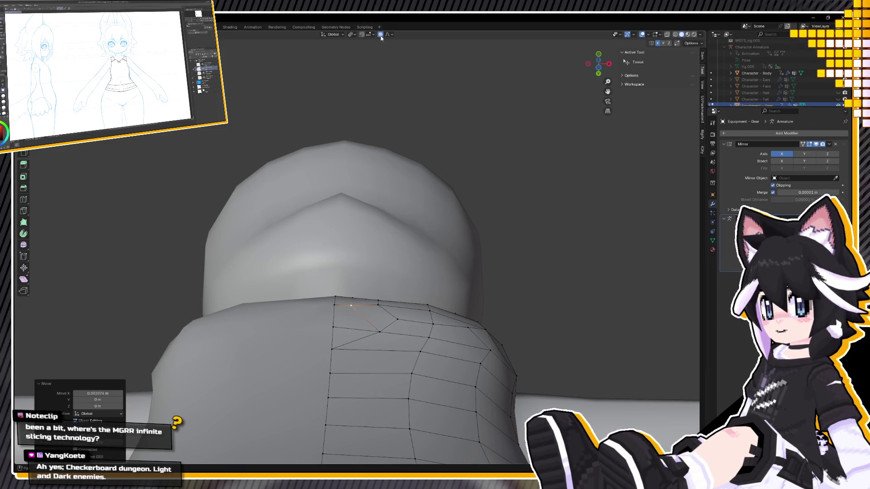
# Nudge the centre collar vertex, then move another collar vertex along Y
pyautogui.click(379, 300)
pyautogui.press('g')
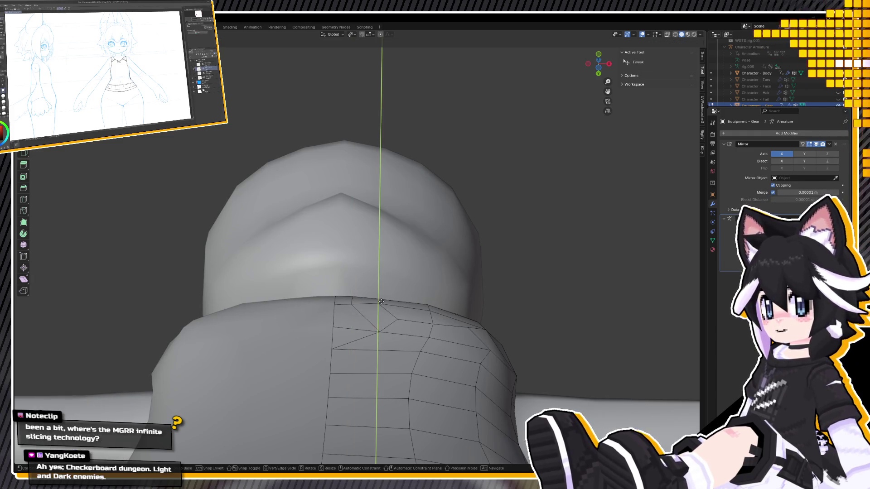
pyautogui.click(381, 301)
pyautogui.moveTo(381, 301); pyautogui.dragTo(383, 292, button='middle')
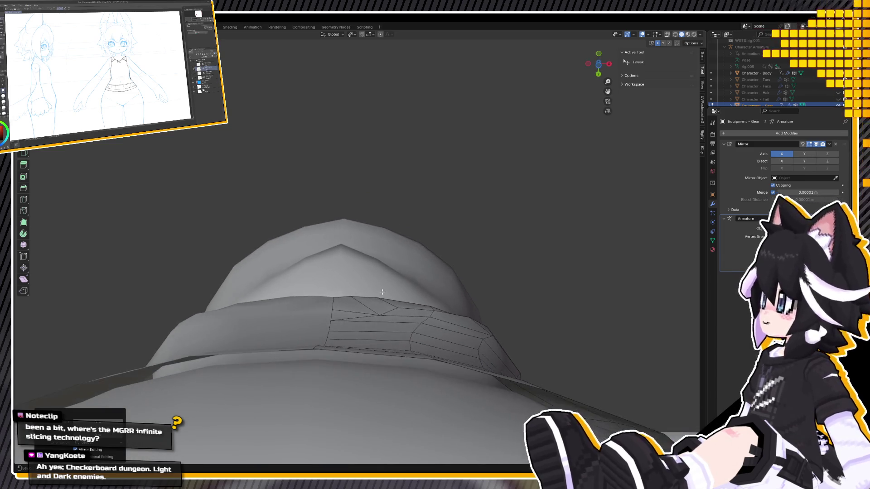
pyautogui.click(334, 298)
pyautogui.press('g')
pyautogui.press('y')
pyautogui.click(339, 299)
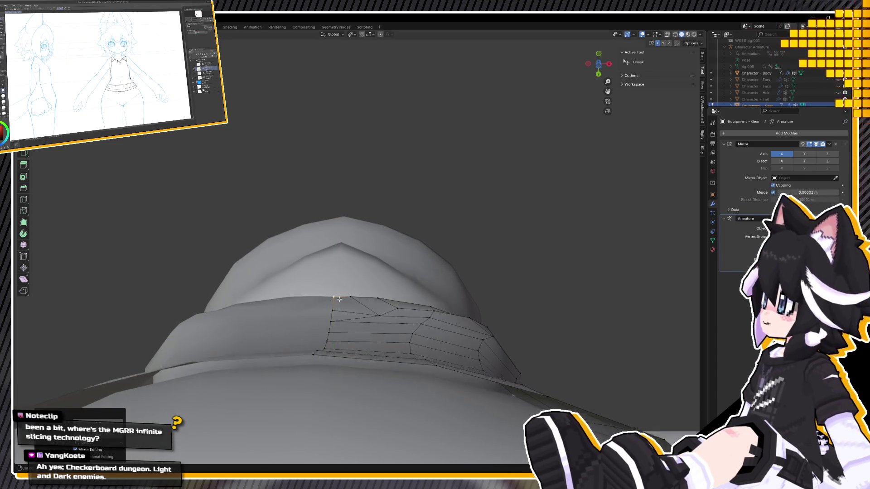
pyautogui.moveTo(340, 299); pyautogui.dragTo(380, 363, button='middle')
pyautogui.scroll(2, 380, 363)
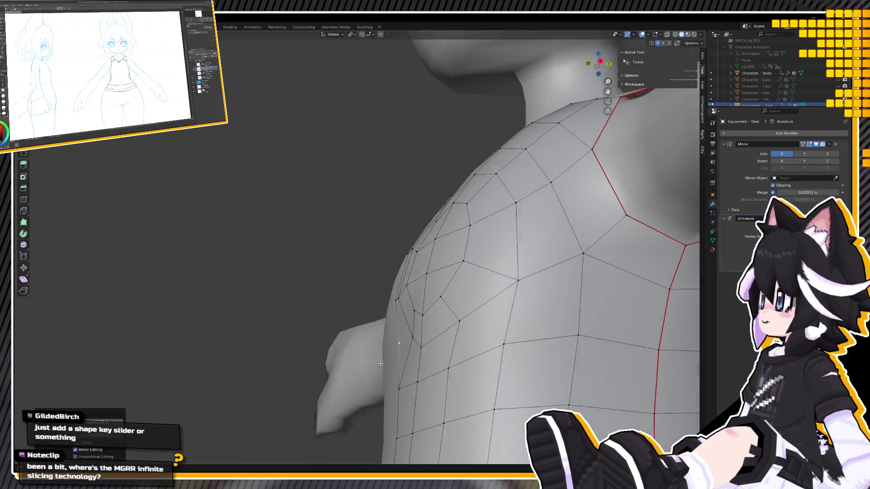
# In orthographic side view, move the shoulder vertices twice along Y to hug the shoulder
pyautogui.press('KP_3')
pyautogui.press('g')
pyautogui.press('y')
pyautogui.press('Escape')
pyautogui.press('KP_5')
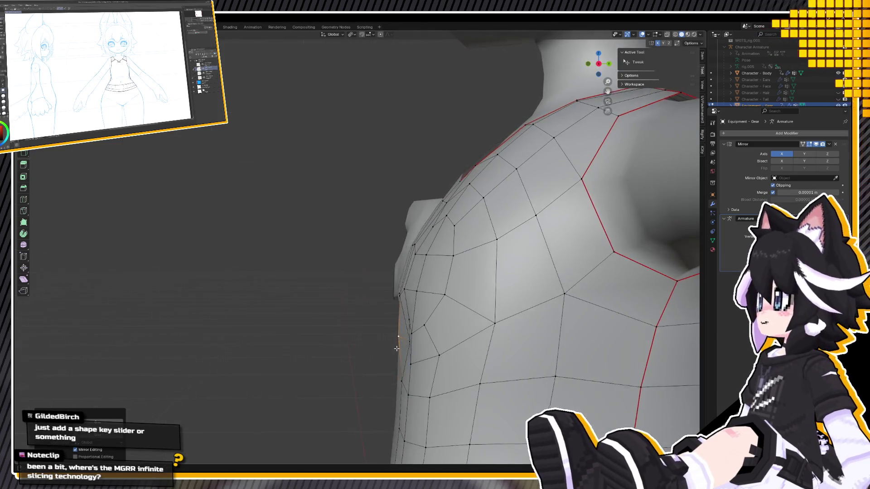
pyautogui.press('KP_5')
pyautogui.press('y')
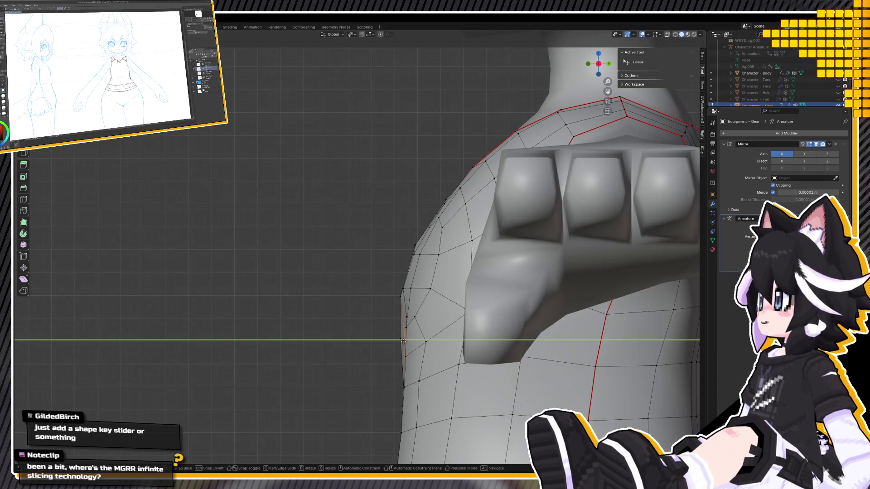
pyautogui.click(399, 343)
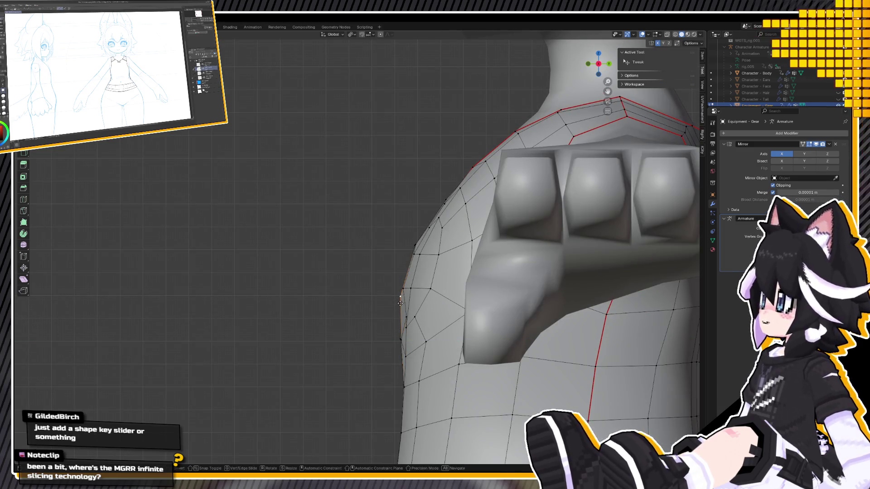
pyautogui.press('y')
pyautogui.click(400, 303)
# Check the shoulder fit in wireframe from the front, then return to solid shading
pyautogui.moveTo(400, 303)
pyautogui.mouseDown(button='middle')
pyautogui.moveTo(513, 295)
pyautogui.moveTo(350, 236)
pyautogui.moveTo(276, 223)
pyautogui.mouseUp(button='middle')
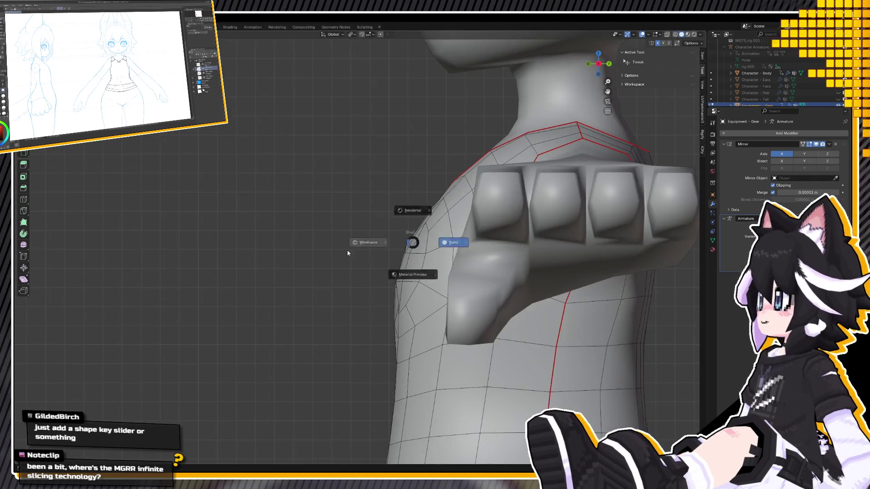
pyautogui.click(348, 253)
pyautogui.press('g')
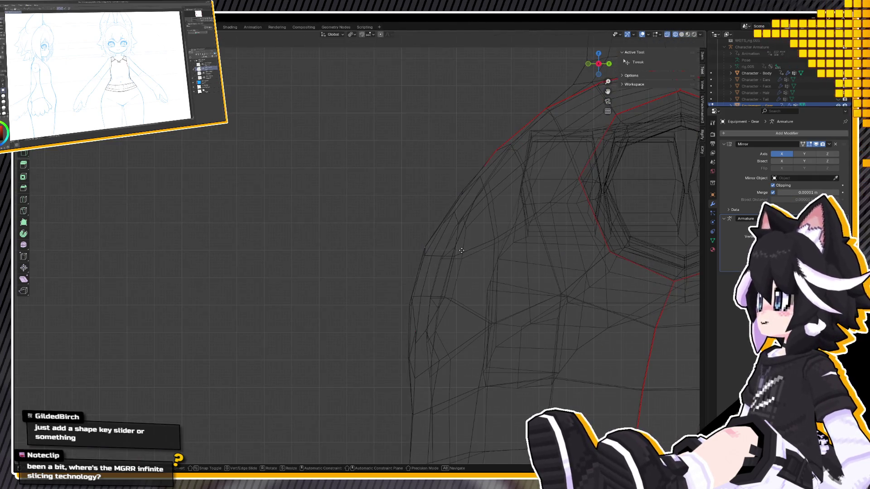
pyautogui.press('Escape')
pyautogui.press('KP_1')
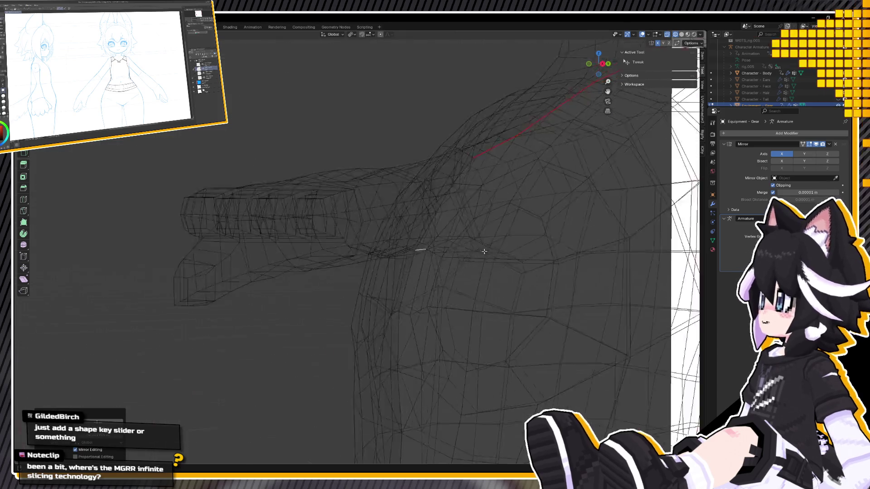
pyautogui.press('z')
pyautogui.click(561, 290)
pyautogui.scroll(-3, 561, 290)
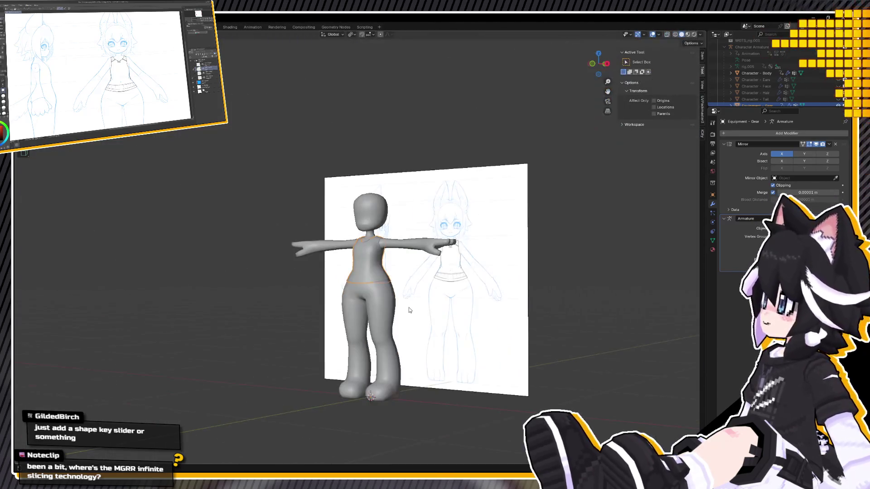
# Centre the view on the fitted top and orbit around it to inspect it
pyautogui.moveTo(535, 317); pyautogui.dragTo(414, 347, button='middle')
pyautogui.press('KP_Decimal')
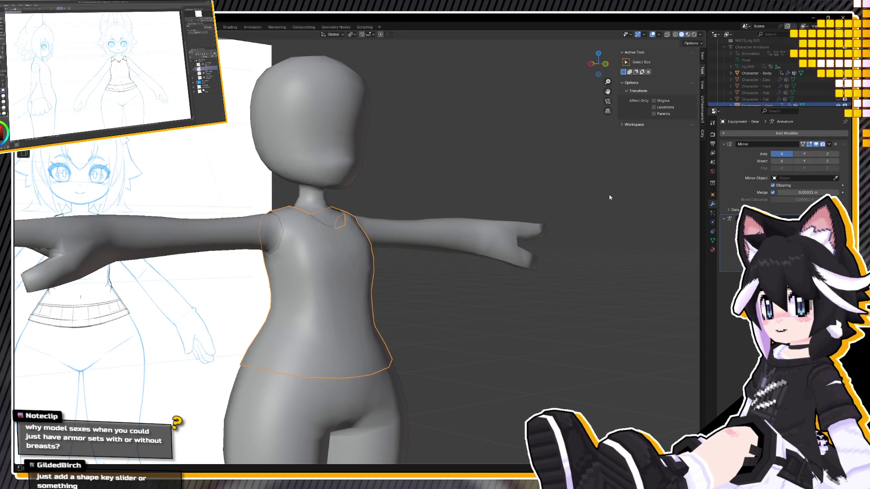
pyautogui.moveTo(415, 205); pyautogui.dragTo(418, 233, button='middle')
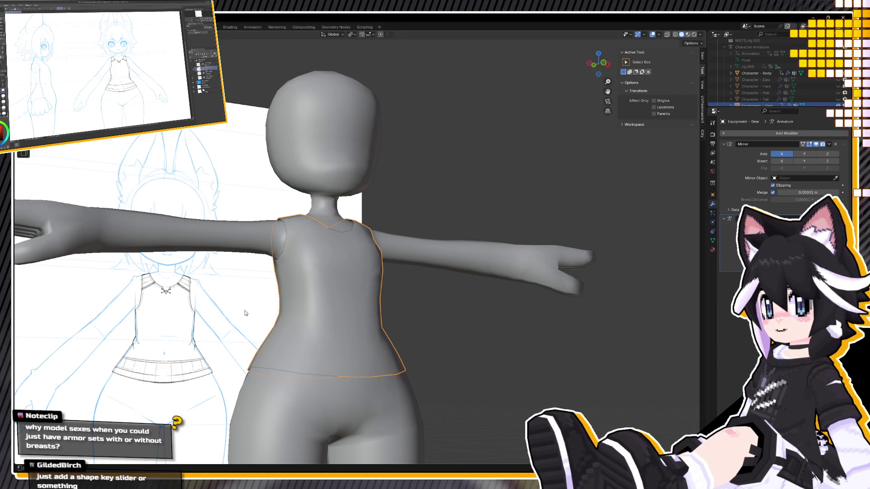
pyautogui.moveTo(266, 237); pyautogui.dragTo(378, 241, button='middle')
pyautogui.scroll(2, 330, 239)
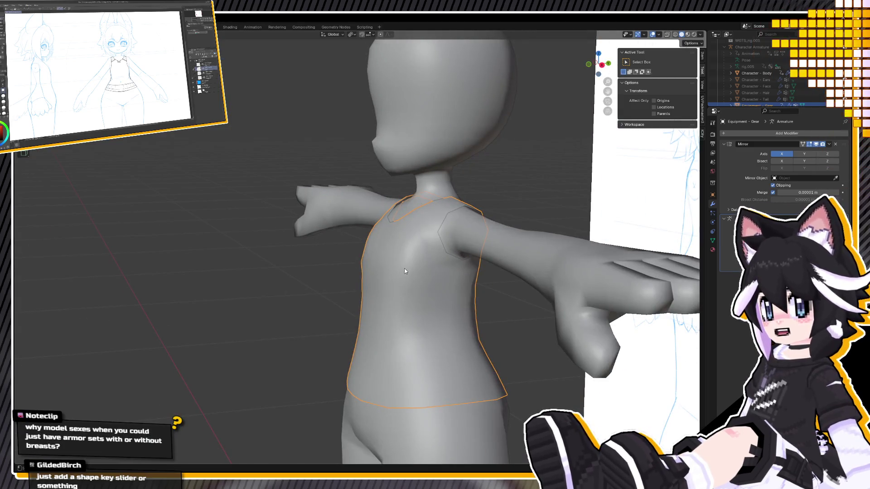
# Hide the top and open the Character - Body mesh in Edit Mode, zoomed on the chest
pyautogui.press('h')
pyautogui.click(412, 249)
pyautogui.press('Tab')
pyautogui.scroll(3, 415, 223)
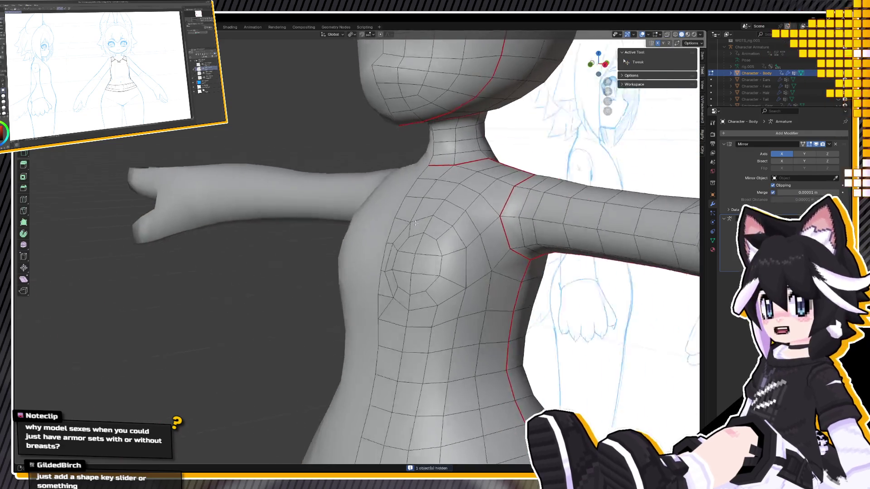
# Move the stray hip-side vertex of the body mesh, then snap back to front view
pyautogui.moveTo(415, 223)
pyautogui.mouseDown(button='middle')
pyautogui.moveTo(416, 260)
pyautogui.moveTo(372, 281)
pyautogui.mouseUp(button='middle')
pyautogui.press('e')
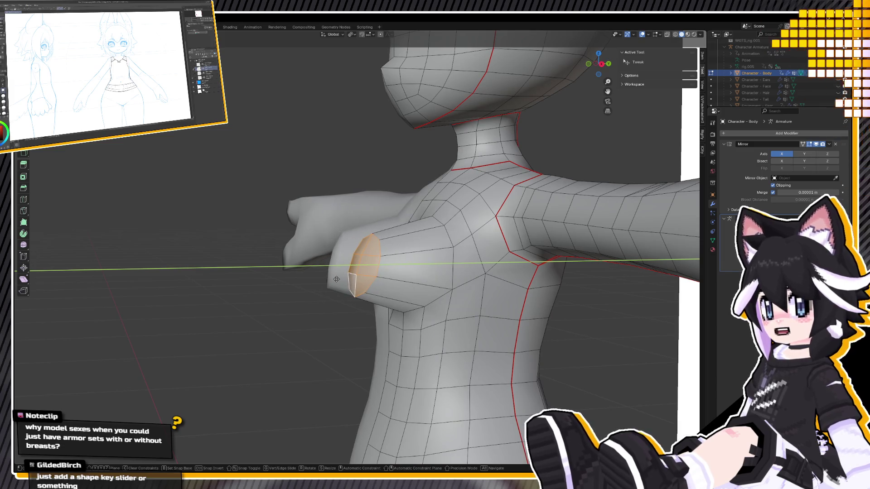
pyautogui.press('Escape')
pyautogui.press('KP_1')
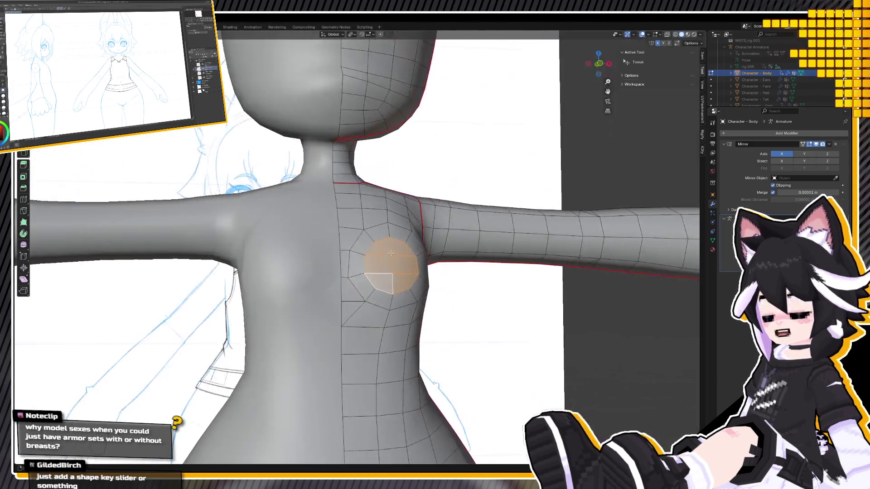
pyautogui.moveTo(386, 245)
pyautogui.mouseDown(button='middle')
pyautogui.moveTo(383, 270)
pyautogui.moveTo(369, 216)
pyautogui.moveTo(415, 239)
pyautogui.moveTo(397, 233)
pyautogui.mouseUp(button='middle')
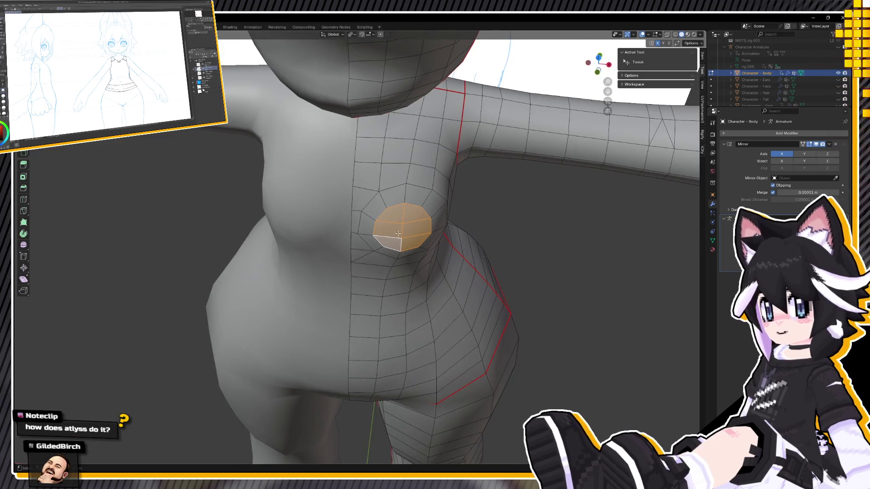
pyautogui.moveTo(388, 227)
pyautogui.mouseDown(button='middle')
pyautogui.moveTo(381, 225)
pyautogui.moveTo(403, 255)
pyautogui.mouseUp(button='middle')
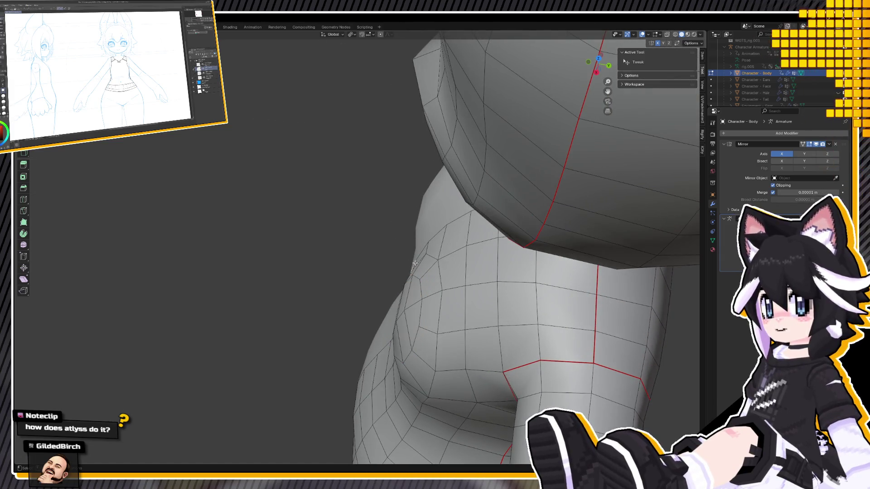
pyautogui.press('g')
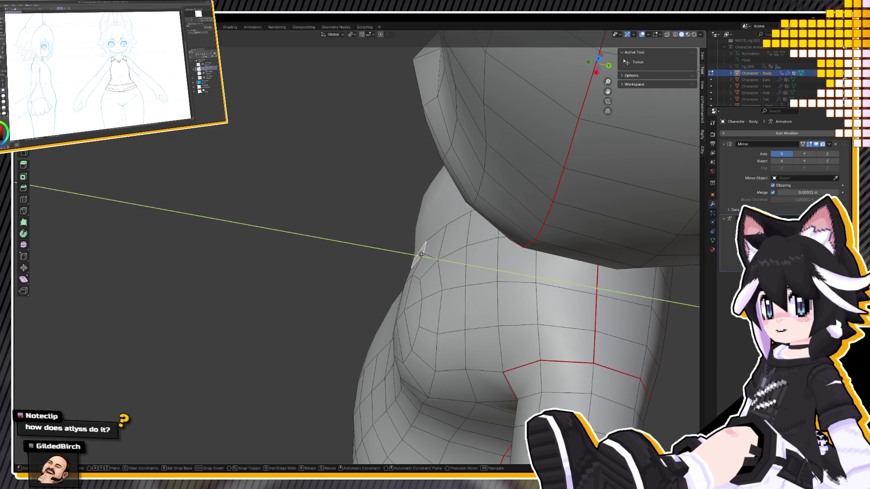
pyautogui.click(418, 254)
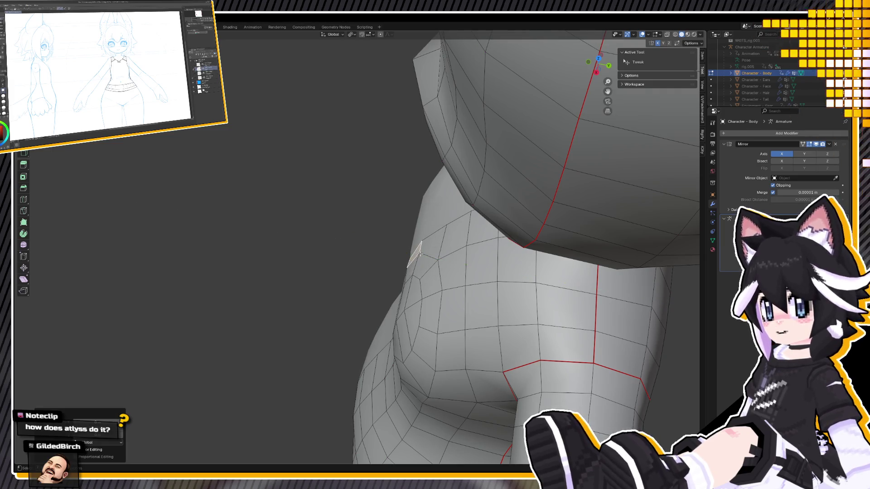
pyautogui.moveTo(418, 255); pyautogui.dragTo(426, 221, button='middle')
pyautogui.press('KP_1')
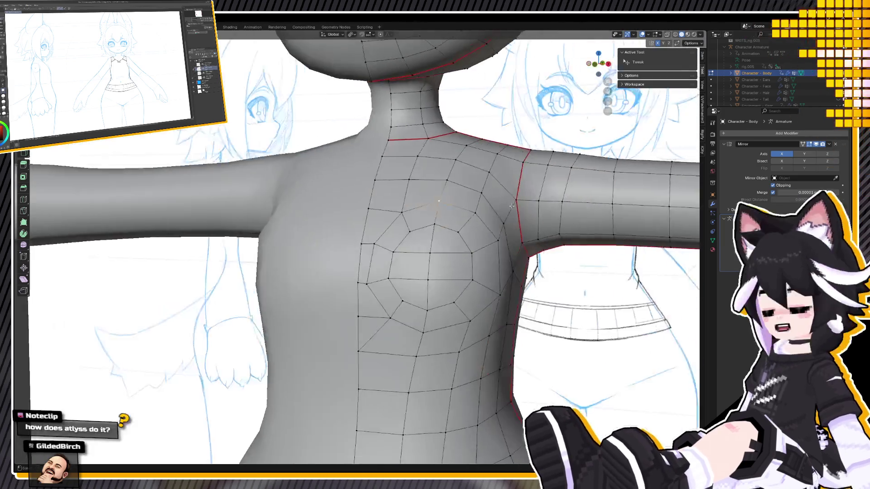
# Move a chest vertex of the body mesh and return to front view
pyautogui.press('g')
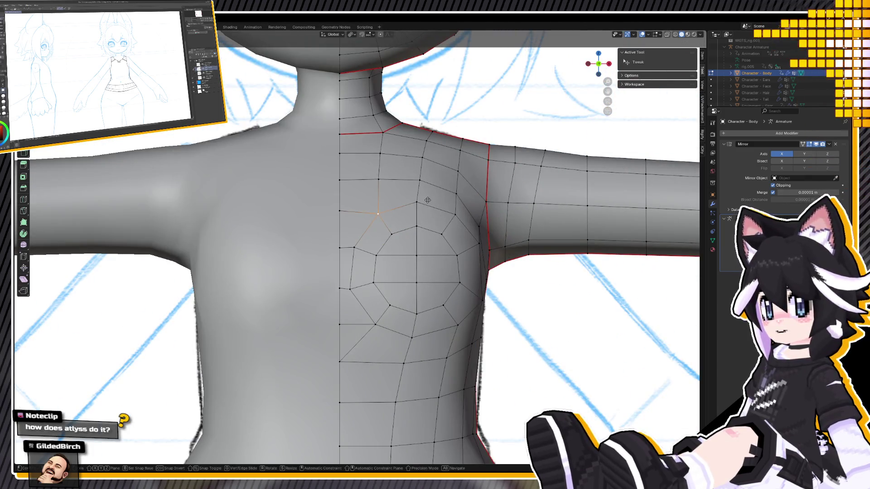
pyautogui.click(428, 195)
pyautogui.moveTo(428, 196); pyautogui.dragTo(474, 208, button='middle')
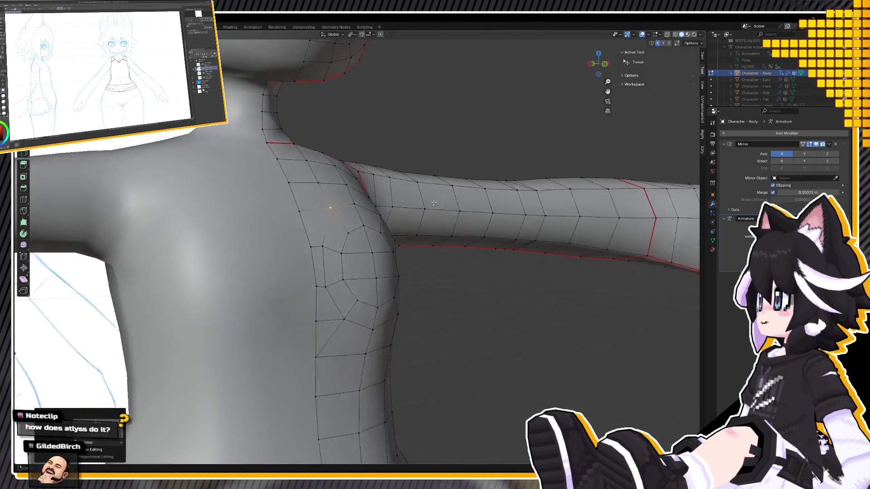
pyautogui.press('KP_1')
# Shift two vertices at the neck-chest junction front-to-back along Y
pyautogui.moveTo(390, 202)
pyautogui.mouseDown(button='middle')
pyautogui.moveTo(376, 238)
pyautogui.moveTo(411, 278)
pyautogui.mouseUp(button='middle')
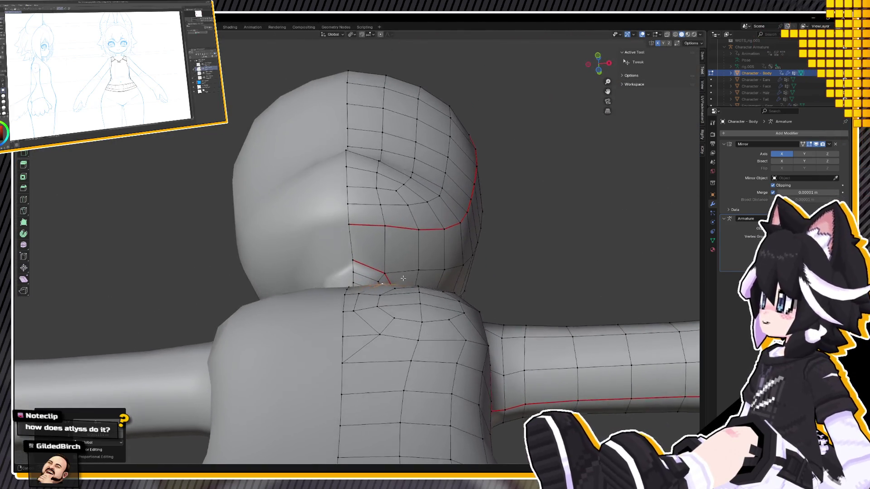
pyautogui.press('g')
pyautogui.press('y')
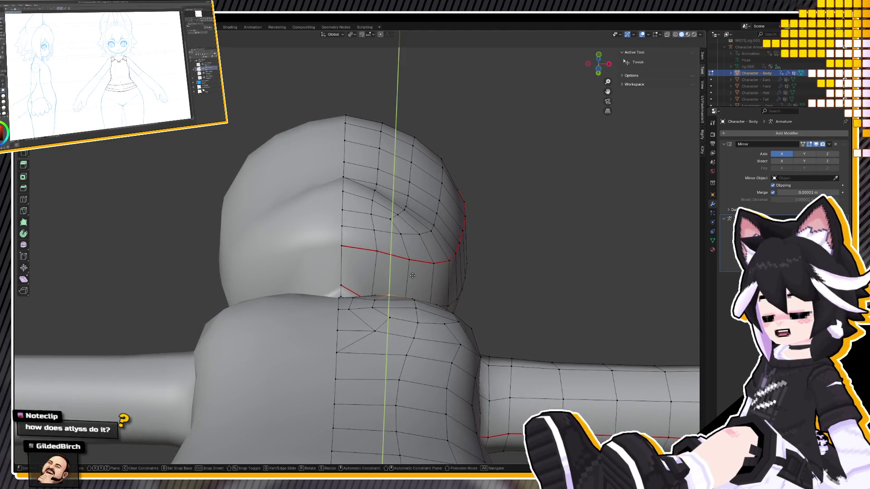
pyautogui.click(413, 277)
pyautogui.moveTo(412, 276)
pyautogui.mouseDown(button='middle')
pyautogui.moveTo(382, 292)
pyautogui.moveTo(384, 275)
pyautogui.moveTo(364, 365)
pyautogui.mouseUp(button='middle')
pyautogui.press('g')
pyautogui.press('y')
pyautogui.click(383, 275)
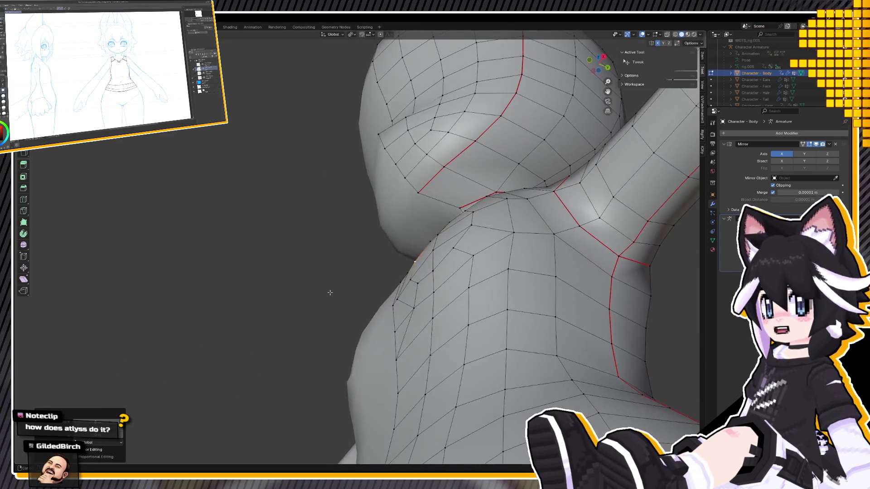
# Zoom out to the whole figure in front view and leave Edit Mode
pyautogui.scroll(-4, 375, 308)
pyautogui.scroll(-4, 408, 282)
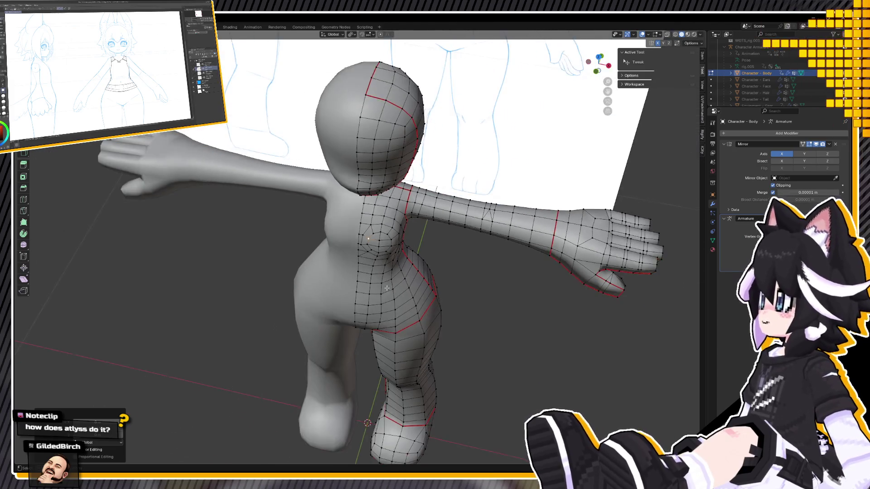
pyautogui.moveTo(409, 281); pyautogui.dragTo(331, 244, button='middle')
pyautogui.press('KP_1')
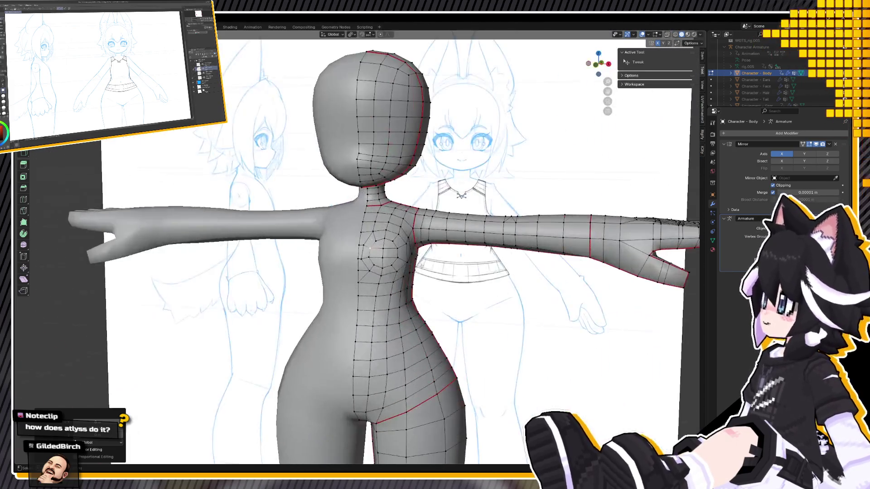
pyautogui.press('Tab')
pyautogui.scroll(-5, 331, 244)
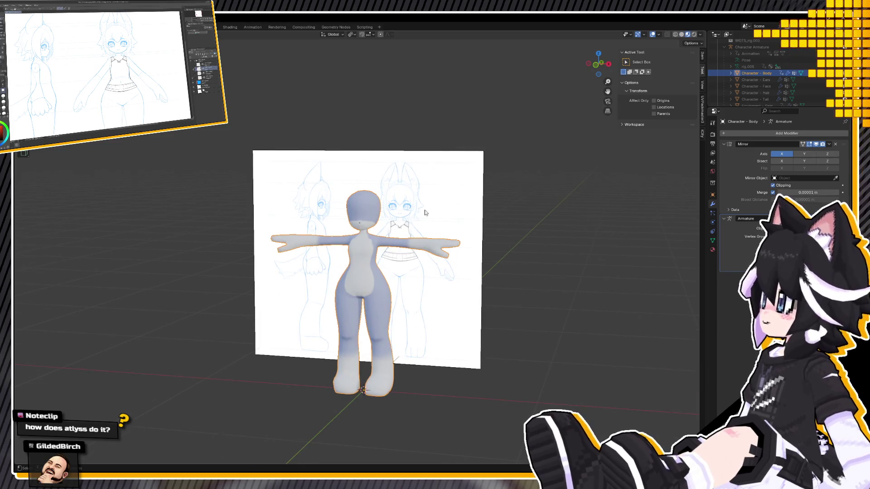
# Unhide all hidden parts with Alt+H and delete the sword object
pyautogui.scroll(1, 425, 212)
pyautogui.hotkey('alt', 'h')
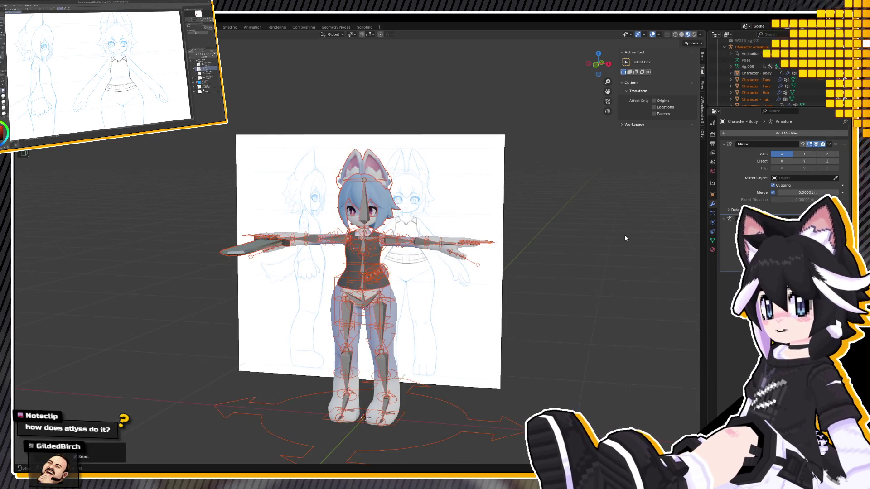
pyautogui.click(507, 248)
pyautogui.click(231, 250)
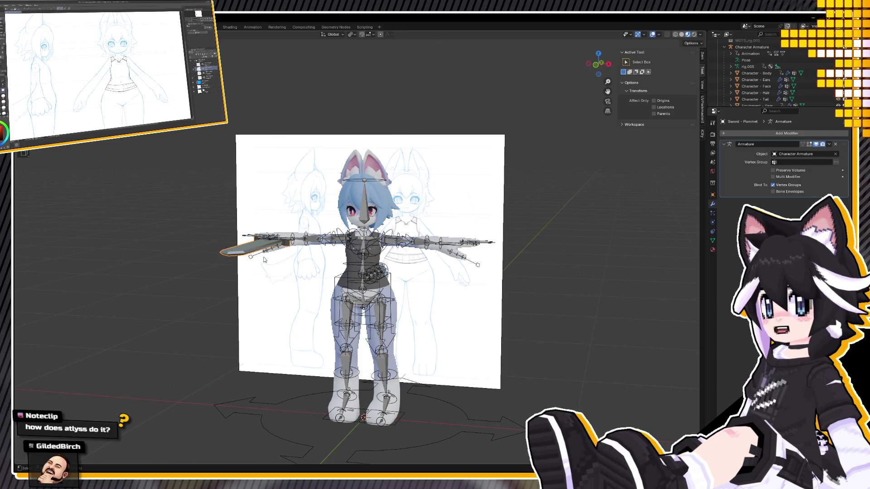
pyautogui.press('Delete')
# Hide the metarig, then select the Character Armature and the dark top
pyautogui.moveTo(263, 256); pyautogui.dragTo(308, 240, button='middle')
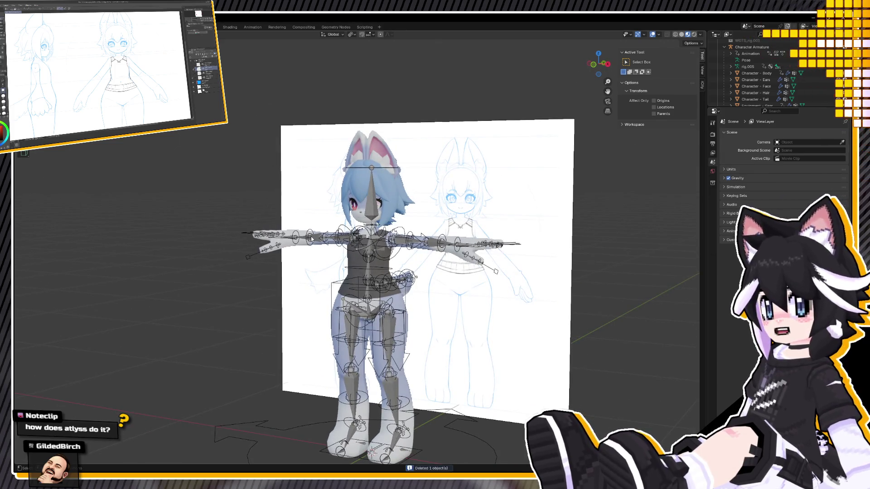
pyautogui.click(311, 239)
pyautogui.hotkey('alt', 'a')
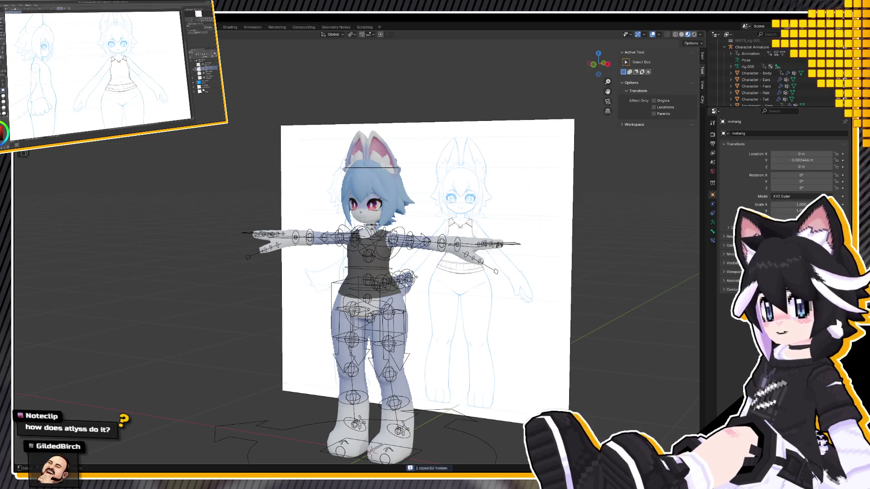
pyautogui.click(374, 263)
pyautogui.click(385, 267)
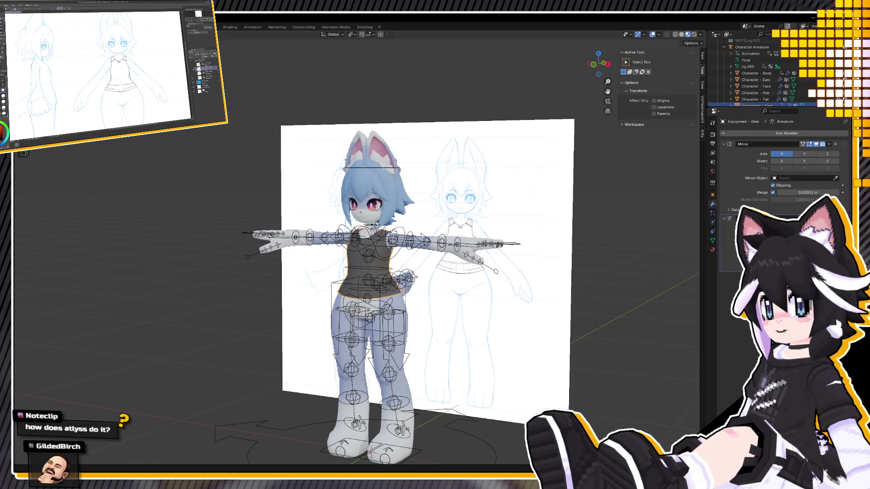
# With body then top selected, run Transfer Weights in Weight Paint mode
pyautogui.hotkey('ctrl', 'Tab')
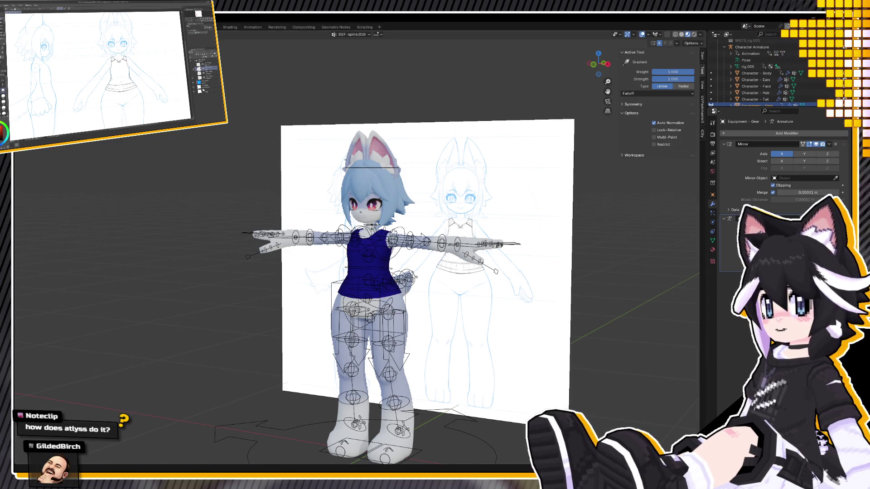
pyautogui.hotkey('ctrl', 'Tab')
pyautogui.scroll(2, 384, 272)
pyautogui.click(384, 272)
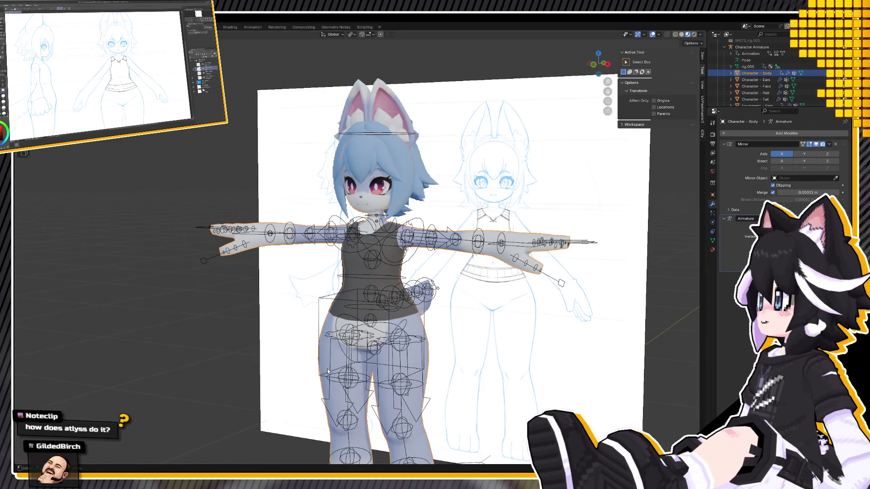
pyautogui.click(392, 271)
pyautogui.moveTo(391, 271); pyautogui.dragTo(338, 212, button='middle')
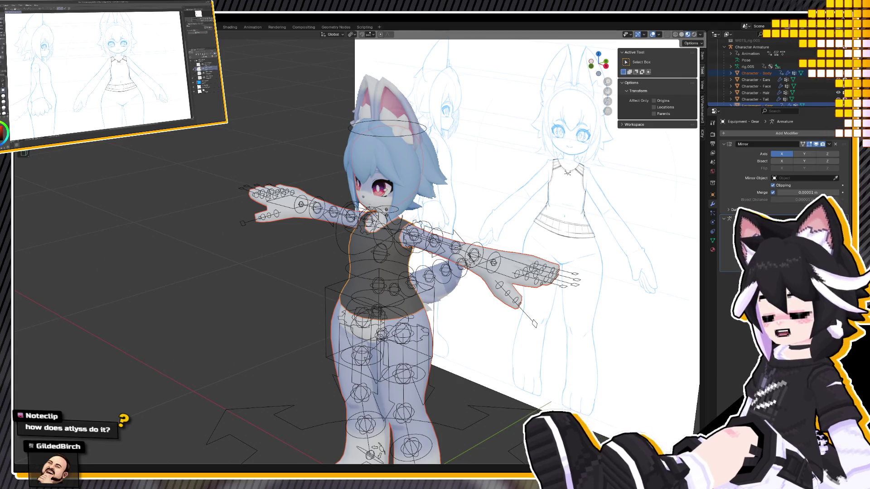
pyautogui.hotkey('ctrl', 'Tab')
pyautogui.click(104, 34)
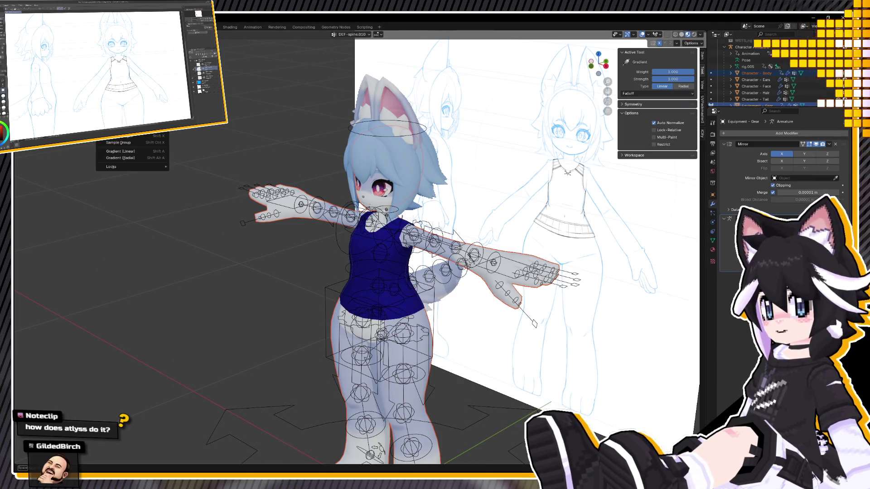
pyautogui.click(117, 98)
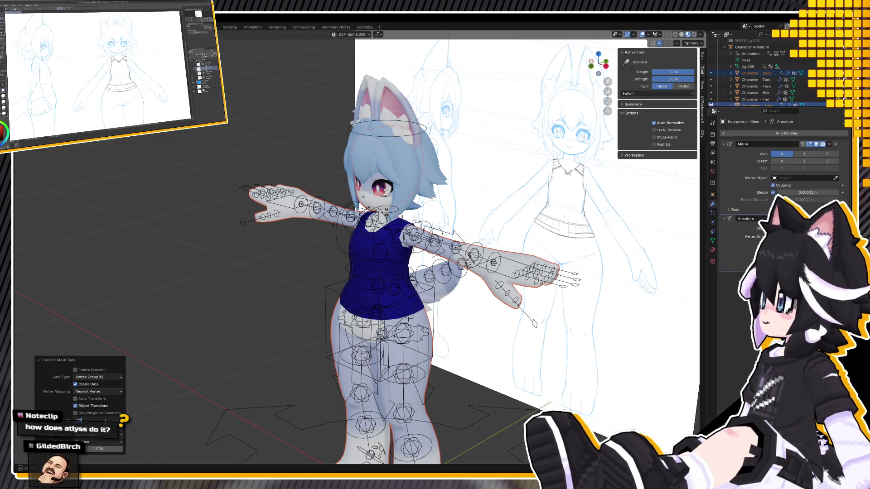
pyautogui.moveTo(105, 441); pyautogui.dragTo(258, 371, button='middle')
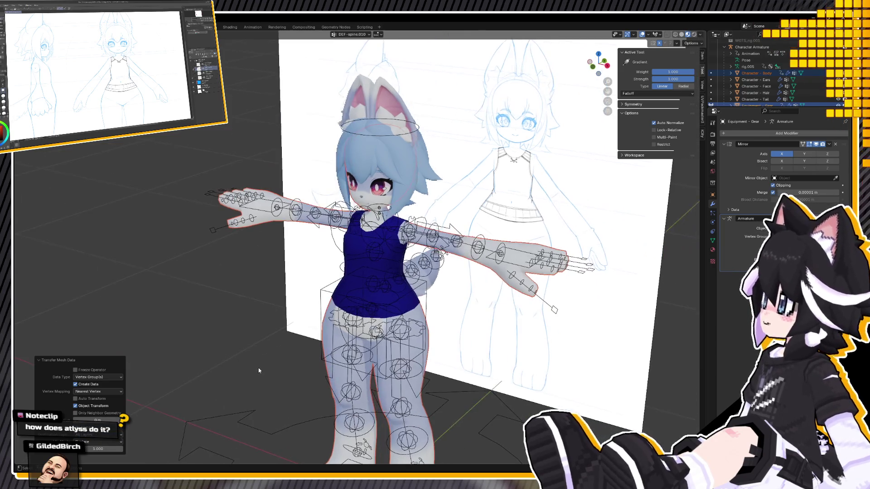
pyautogui.hotkey('ctrl', 'Tab')
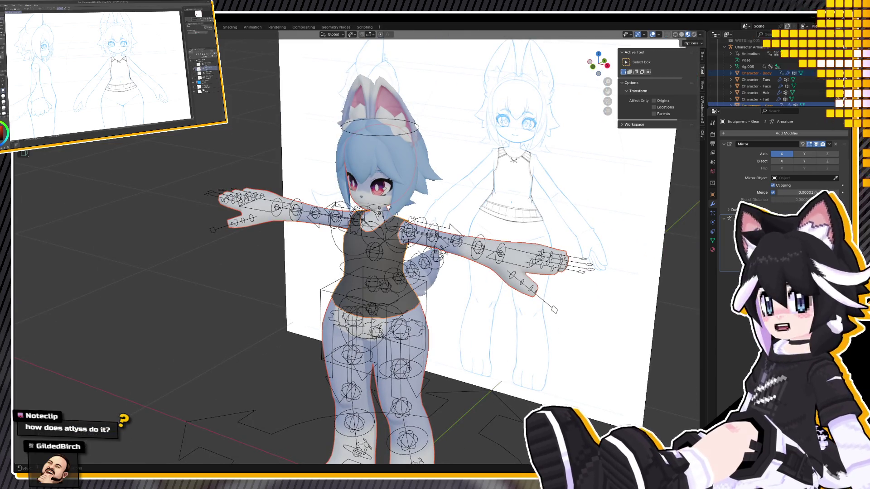
# Parent the top to Character Armature keeping transform, then switch to the Animation workspace
pyautogui.click(409, 281)
pyautogui.click(401, 257)
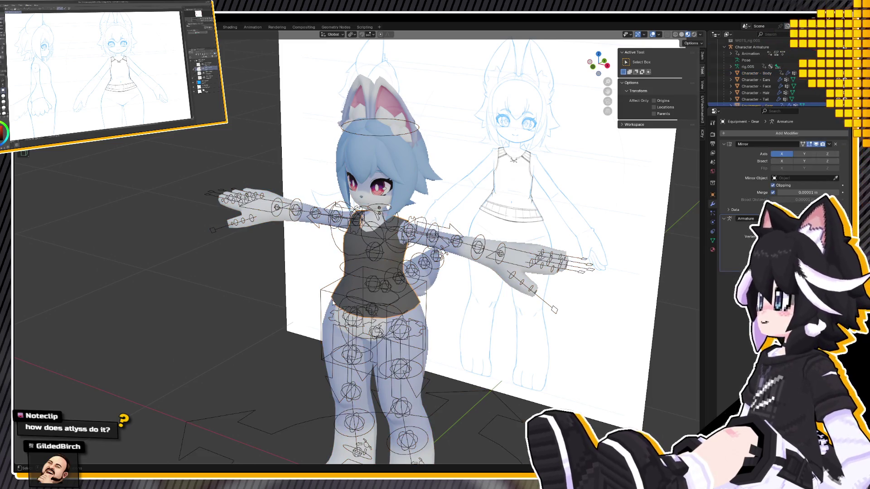
pyautogui.keyDown('shift'); pyautogui.click(236, 413); pyautogui.keyUp('shift')
pyautogui.hotkey('ctrl', 'p')
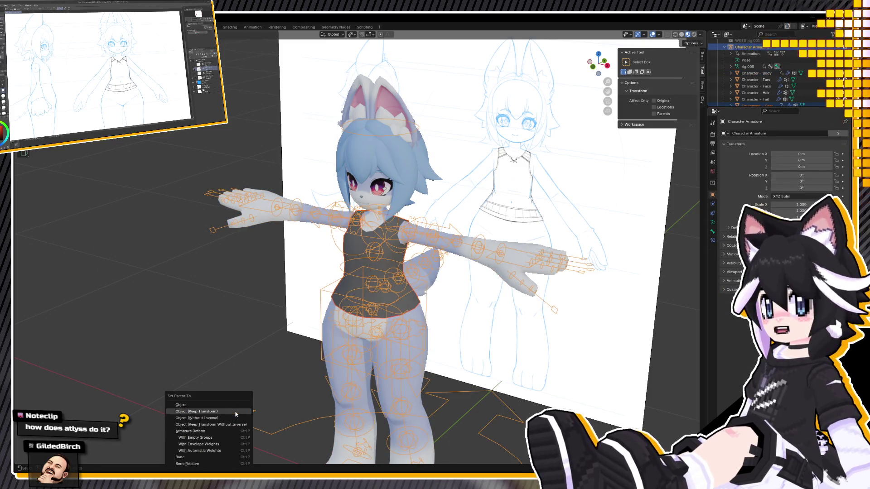
pyautogui.click(235, 412)
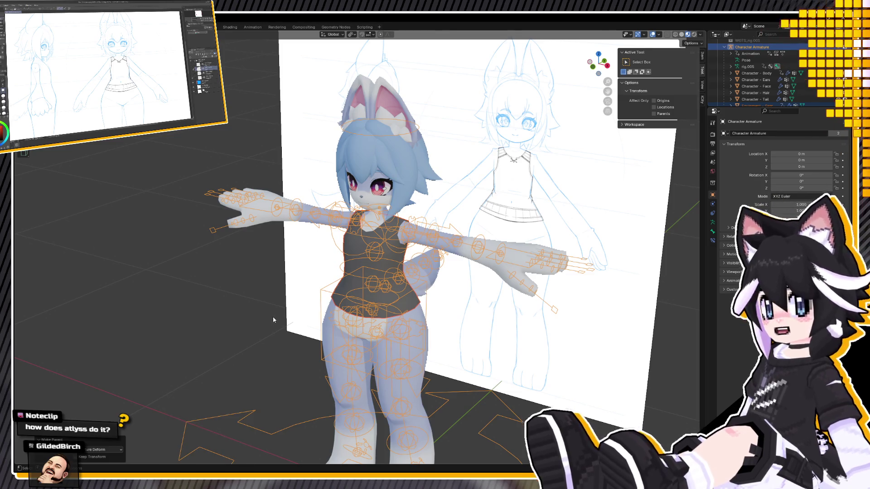
pyautogui.moveTo(272, 316); pyautogui.dragTo(290, 312, button='middle')
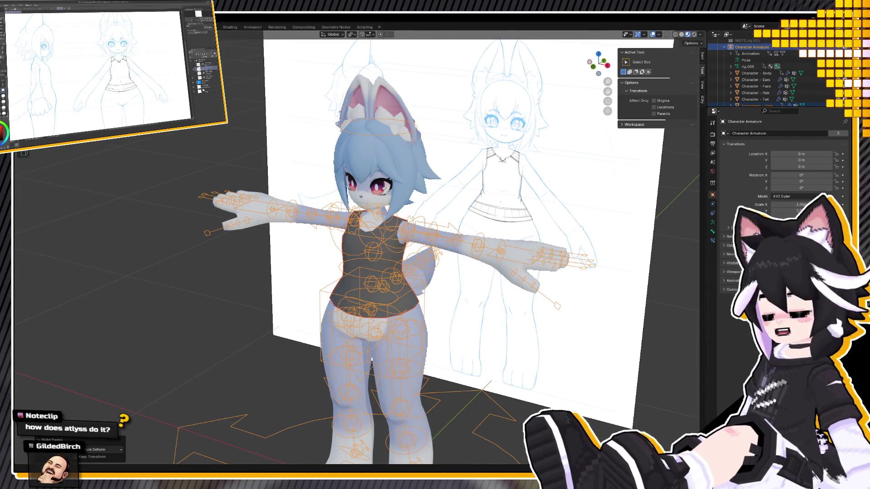
pyautogui.click(253, 27)
pyautogui.moveTo(334, 171); pyautogui.dragTo(335, 207, button='middle')
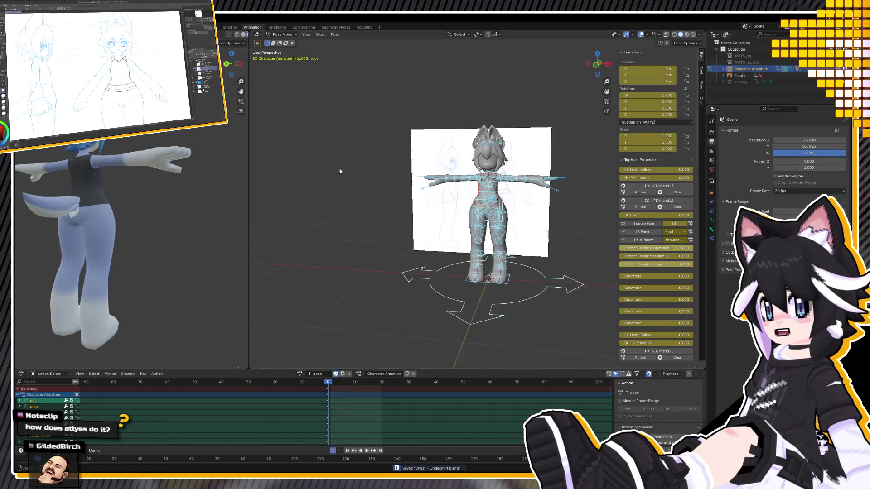
# Choose the Move_Walk action and play it, viewing the character's front and back
pyautogui.moveTo(70, 211)
pyautogui.mouseDown(button='middle')
pyautogui.moveTo(239, 180)
pyautogui.moveTo(161, 186)
pyautogui.mouseUp(button='middle')
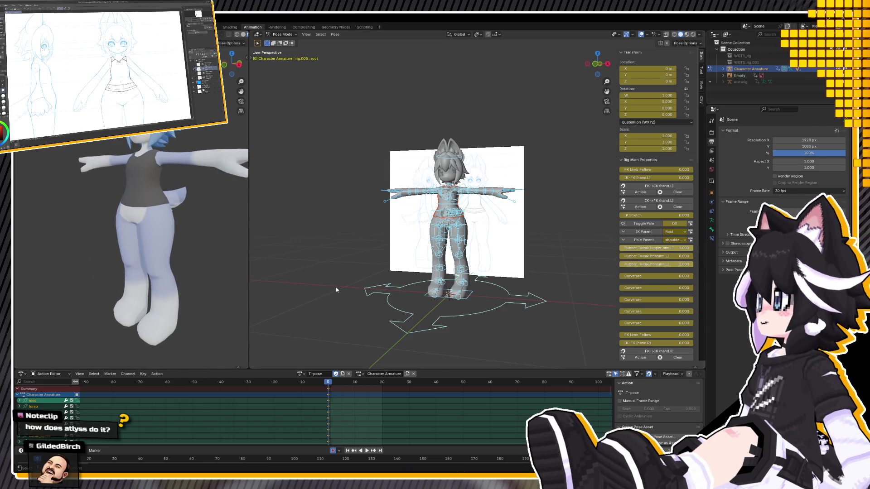
pyautogui.click(300, 374)
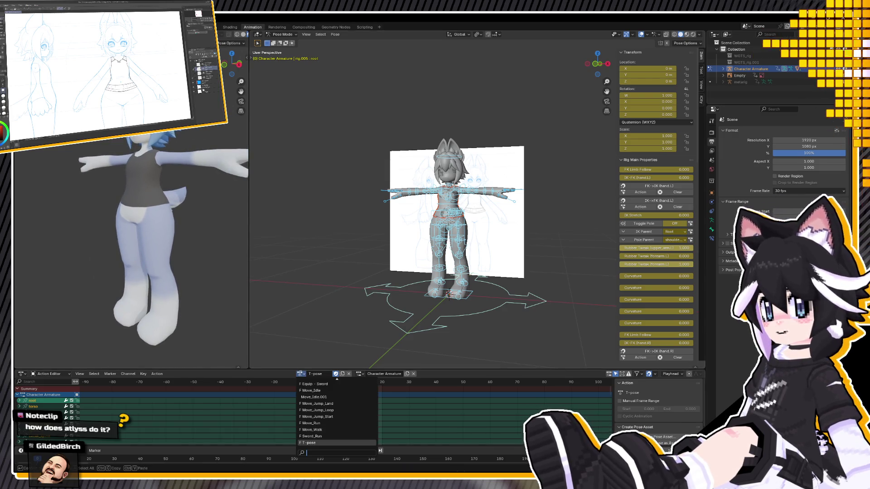
pyautogui.click(324, 430)
pyautogui.press('space')
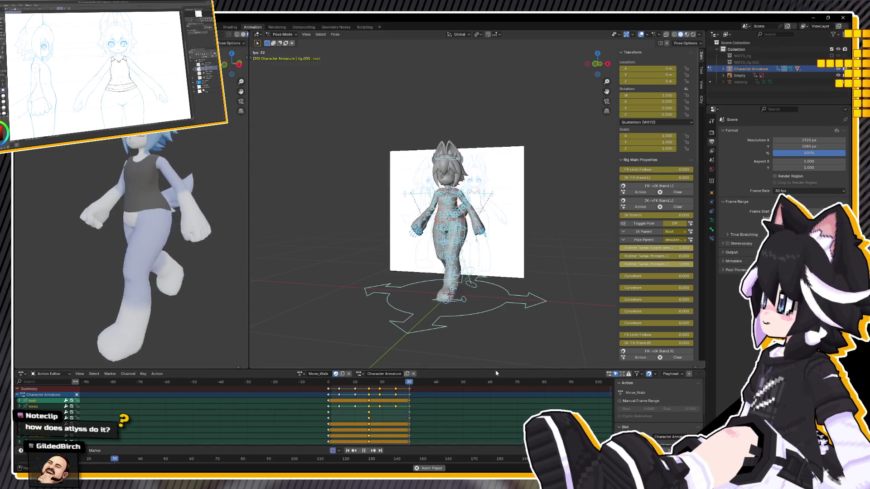
pyautogui.moveTo(153, 227); pyautogui.dragTo(205, 227, button='middle')
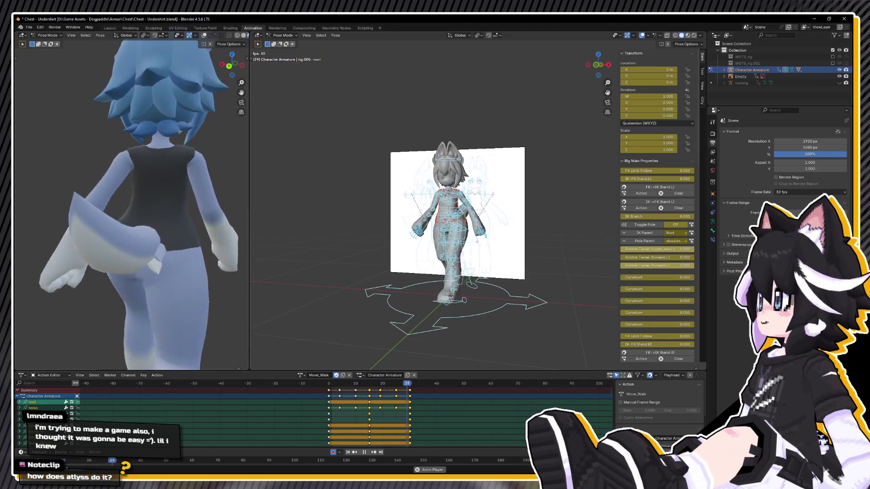
# Deselect the bones, orbit closely around the walking character's front and head, then go to Layout
pyautogui.click(85, 218)
pyautogui.moveTo(111, 236); pyautogui.dragTo(215, 218, button='middle')
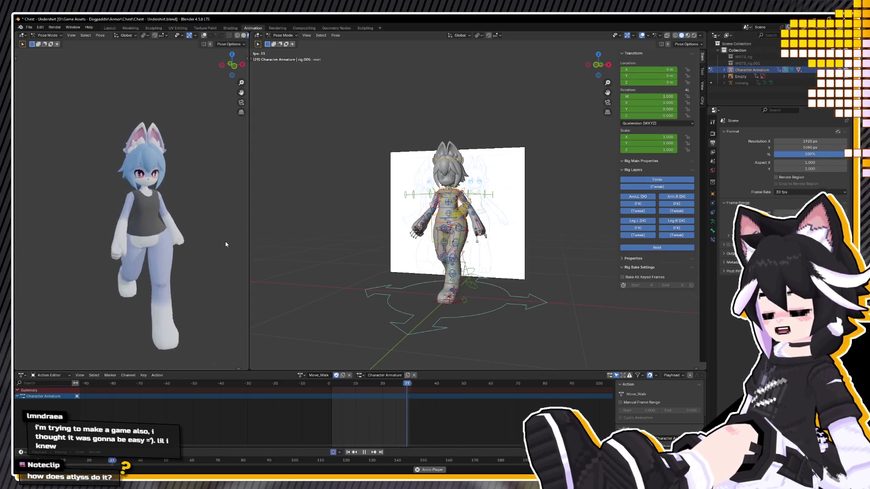
pyautogui.scroll(4, 177, 190)
pyautogui.scroll(2, 161, 202)
pyautogui.moveTo(161, 202)
pyautogui.mouseDown(button='middle')
pyautogui.moveTo(140, 202)
pyautogui.moveTo(242, 246)
pyautogui.mouseUp(button='middle')
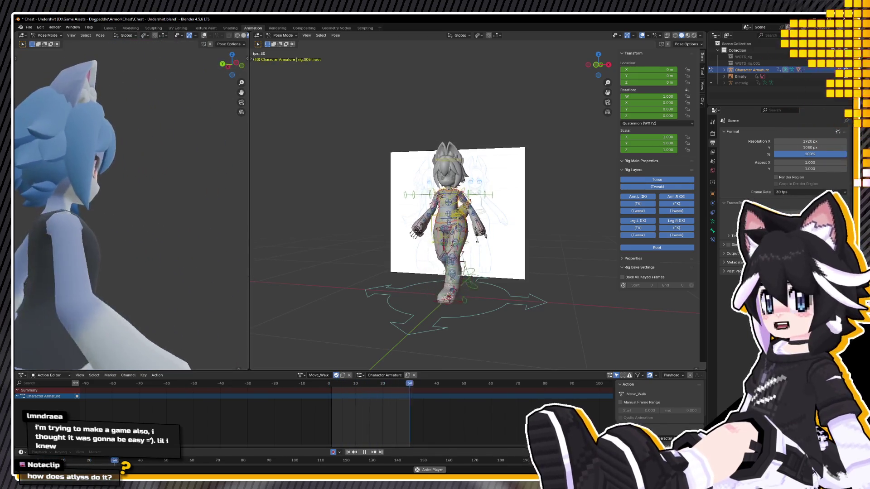
pyautogui.moveTo(242, 246)
pyautogui.mouseDown(button='middle')
pyautogui.moveTo(122, 187)
pyautogui.moveTo(146, 235)
pyautogui.moveTo(54, 235)
pyautogui.mouseUp(button='middle')
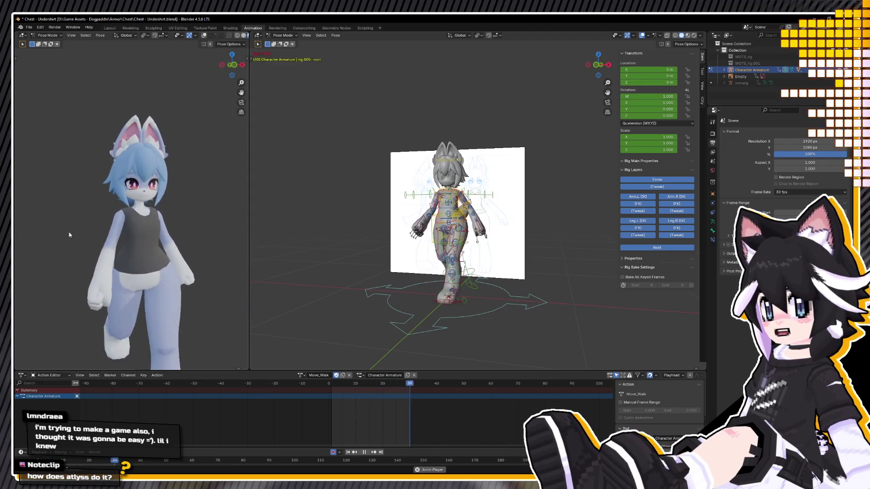
pyautogui.click(111, 30)
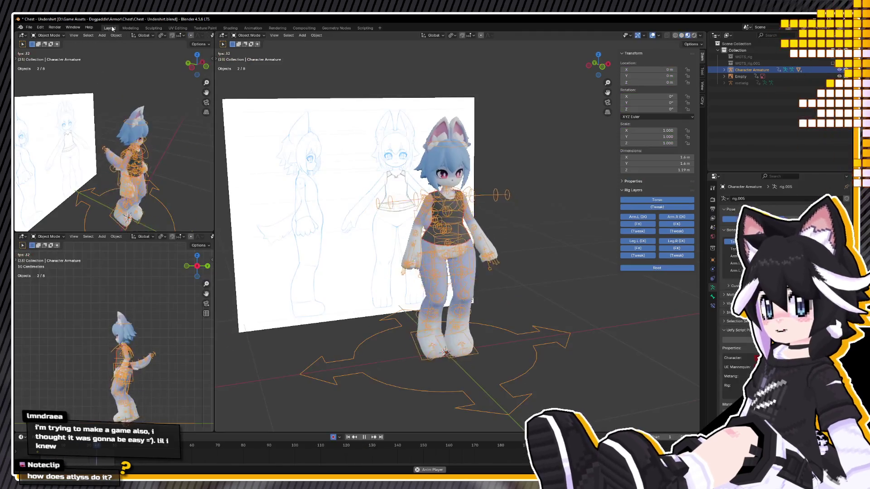
# Snap to orthographic front view, zoom in on the character and save the file
pyautogui.moveTo(322, 105); pyautogui.dragTo(440, 182, button='middle')
pyautogui.press('KP_1')
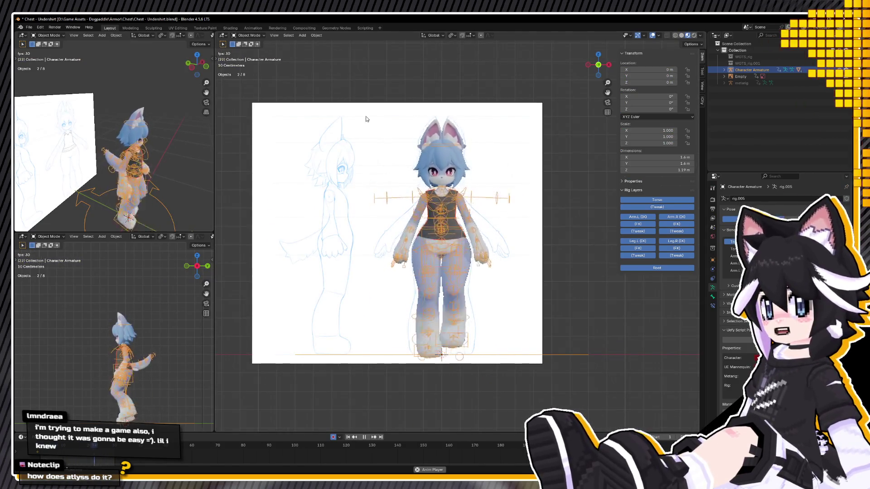
pyautogui.scroll(1, 418, 150)
pyautogui.scroll(2, 417, 143)
pyautogui.scroll(2, 416, 133)
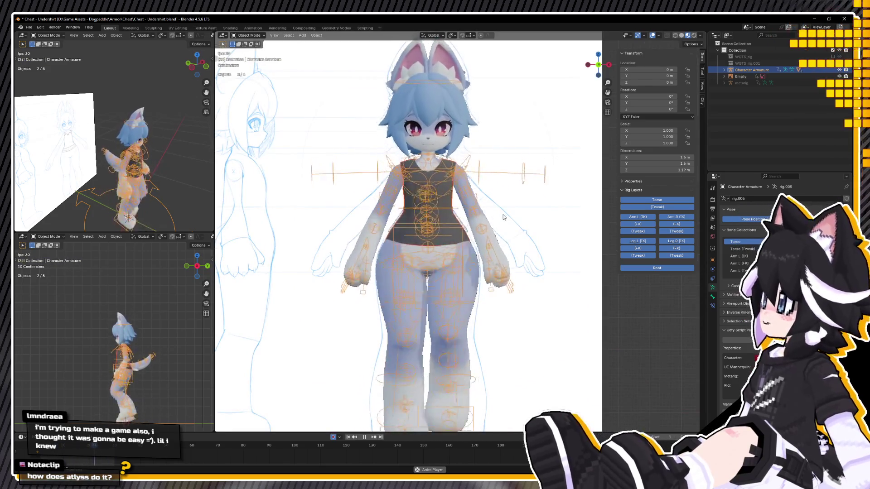
pyautogui.click(29, 27)
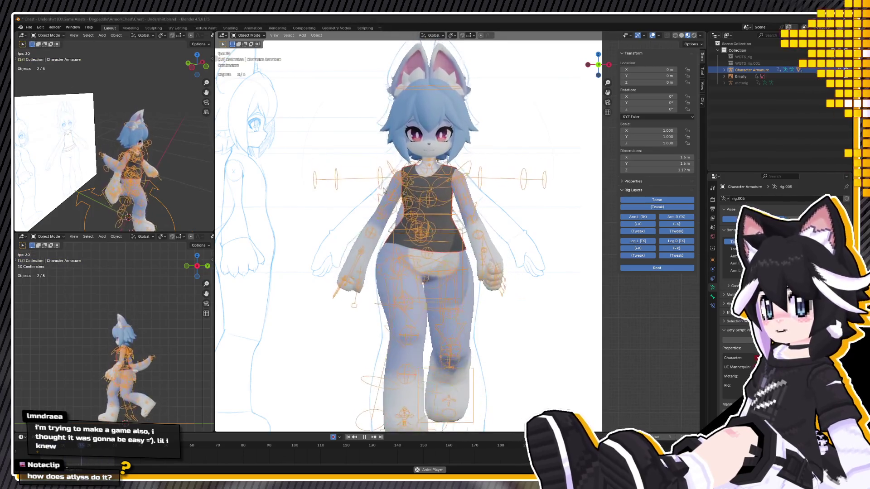
pyautogui.press('Return')
# Review the character's profile in the Animation workspace with playback stopped at frame -2
pyautogui.click(375, 334)
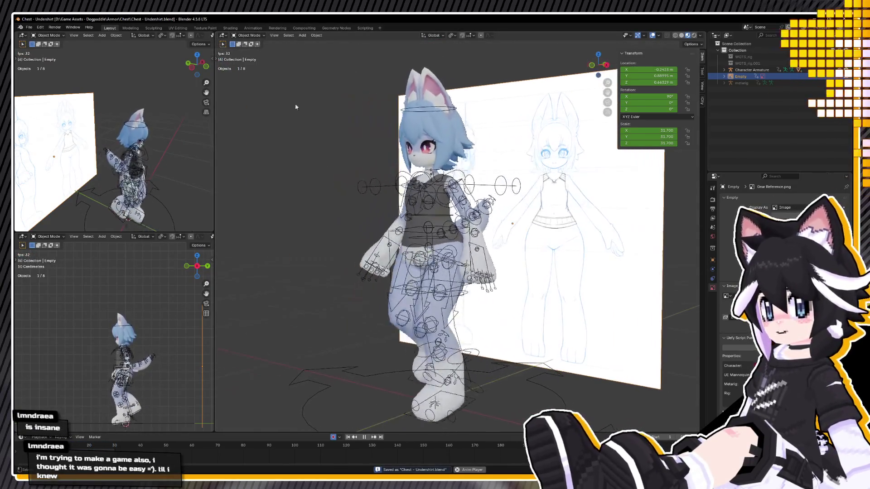
pyautogui.click(252, 28)
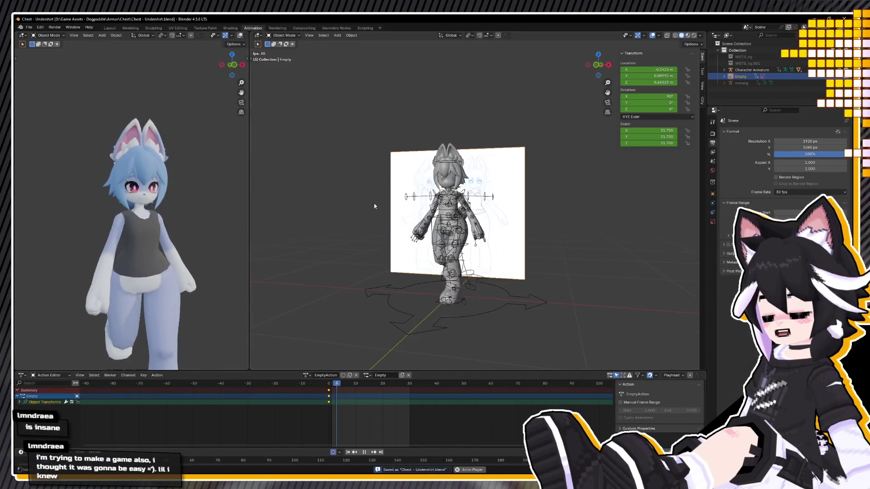
pyautogui.click(323, 386)
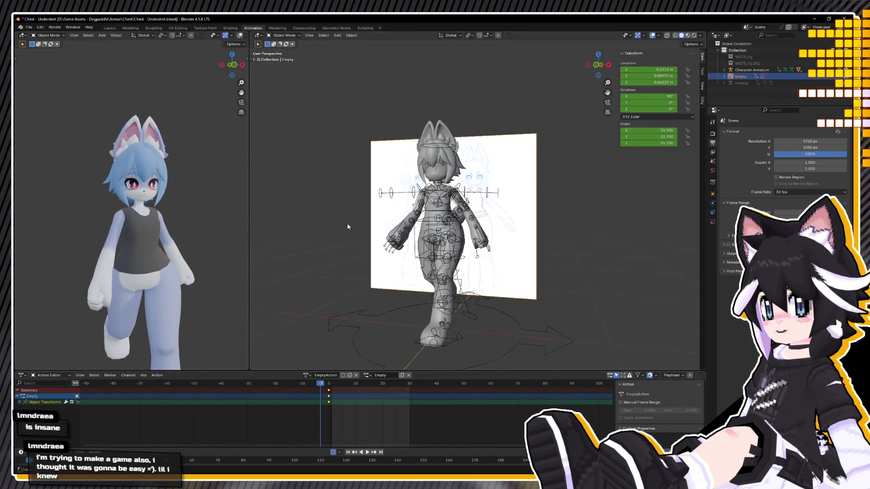
pyautogui.scroll(4, 452, 213)
pyautogui.scroll(3, 452, 213)
pyautogui.moveTo(97, 306)
pyautogui.mouseDown(button='middle')
pyautogui.moveTo(181, 312)
pyautogui.moveTo(149, 274)
pyautogui.mouseUp(button='middle')
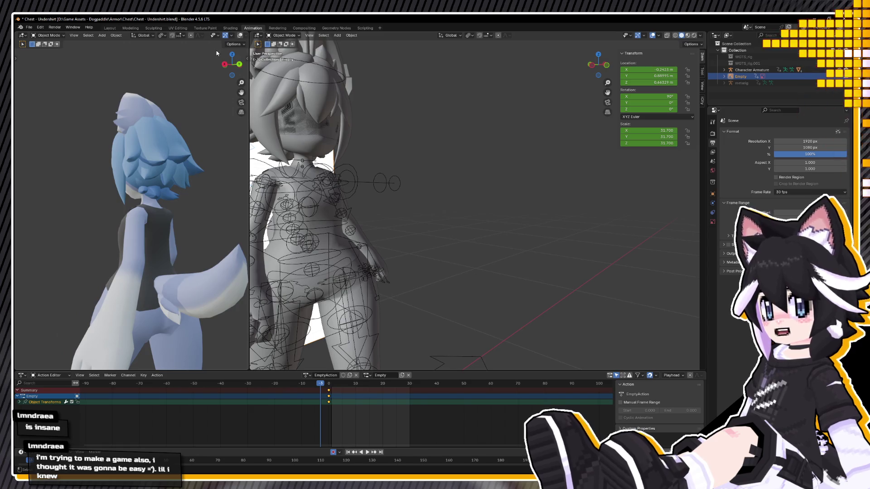
# Back in Layout, select the Character Armature and open it in the Modeling workspace
pyautogui.click(110, 28)
pyautogui.moveTo(344, 190); pyautogui.dragTo(365, 185, button='middle')
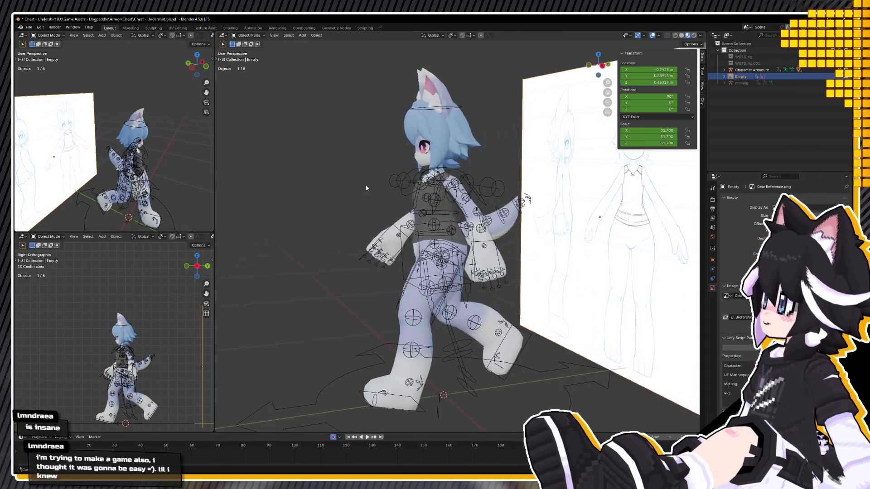
pyautogui.scroll(3, 411, 169)
pyautogui.scroll(3, 417, 171)
pyautogui.moveTo(418, 174); pyautogui.dragTo(498, 169, button='middle')
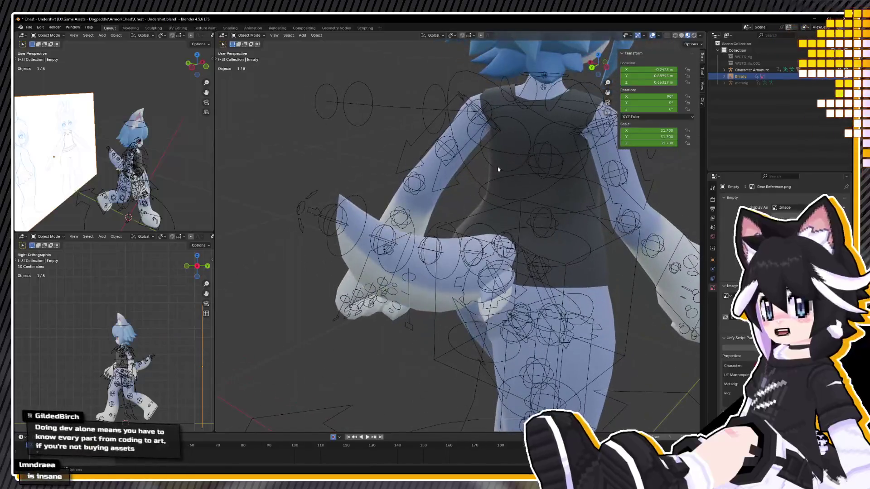
pyautogui.moveTo(421, 142); pyautogui.dragTo(381, 126, button='middle')
pyautogui.click(414, 208)
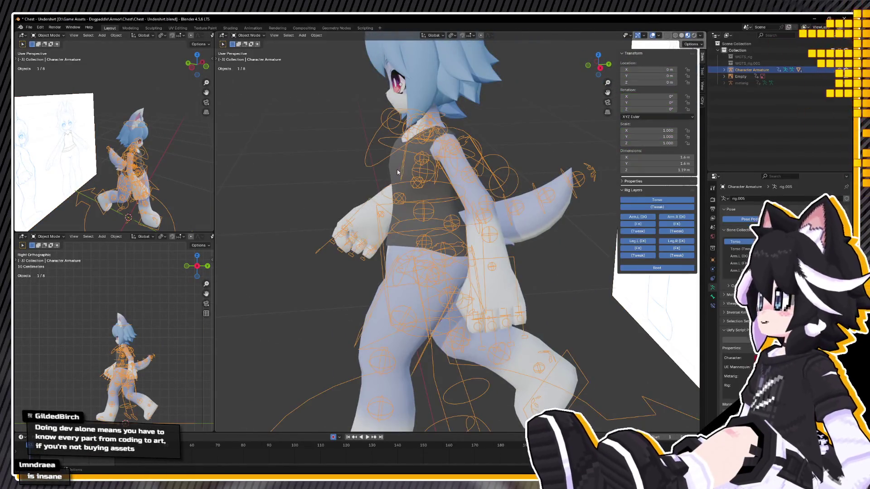
pyautogui.click(131, 29)
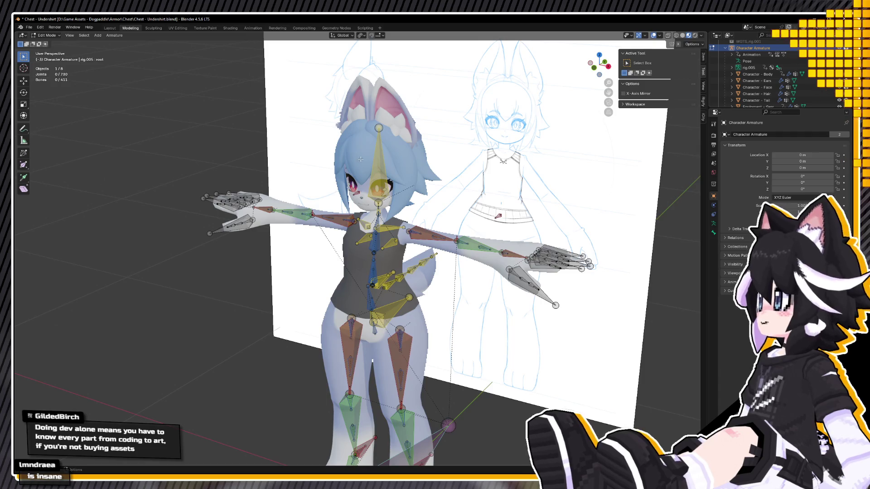
# Hide the armature in the Outliner and centre a level front view of the character
pyautogui.moveTo(360, 159); pyautogui.dragTo(636, 144, button='middle')
pyautogui.click(836, 48)
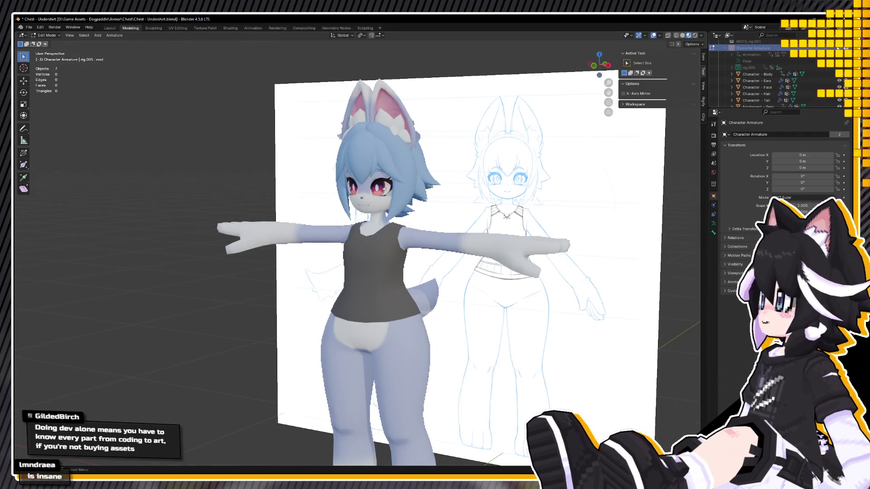
pyautogui.scroll(5, 302, 216)
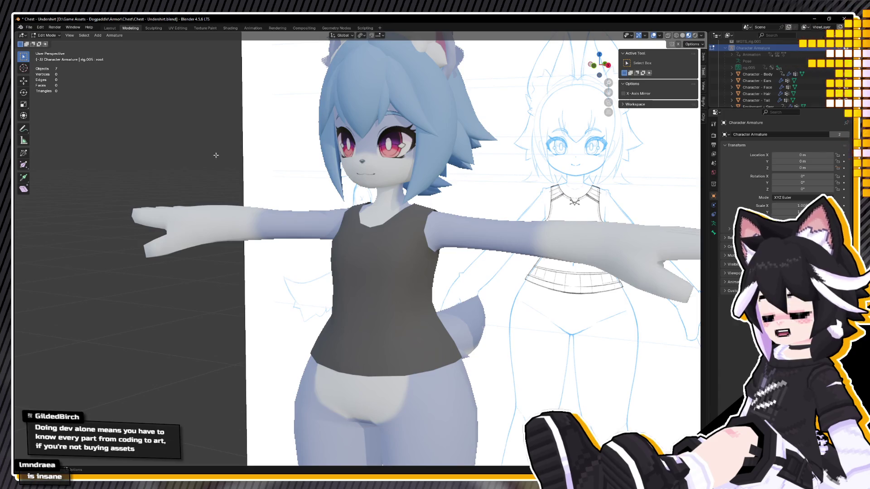
pyautogui.keyDown('shift'); pyautogui.moveTo(317, 209); pyautogui.dragTo(324, 186, button='middle'); pyautogui.keyUp('shift')
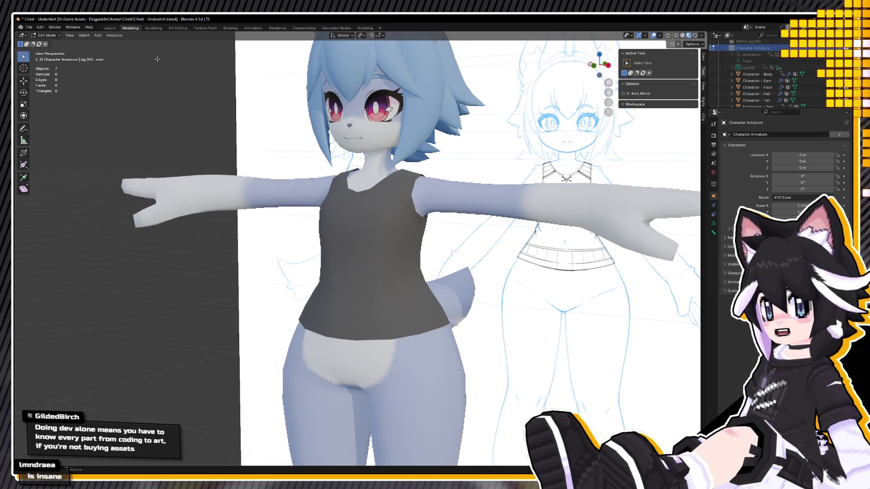
# In Object Mode, inspect the dark top's mesh in Edit Mode, then switch to the Animation workspace
pyautogui.click(51, 43)
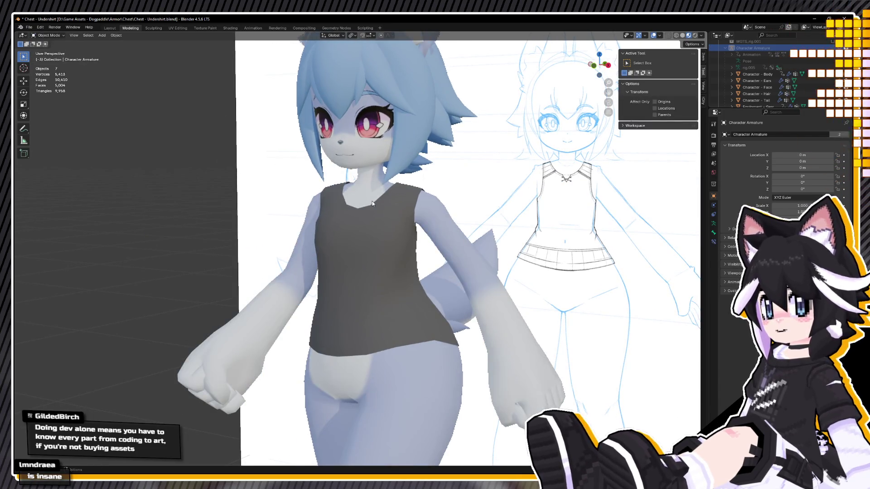
pyautogui.click(362, 233)
pyautogui.press('Tab')
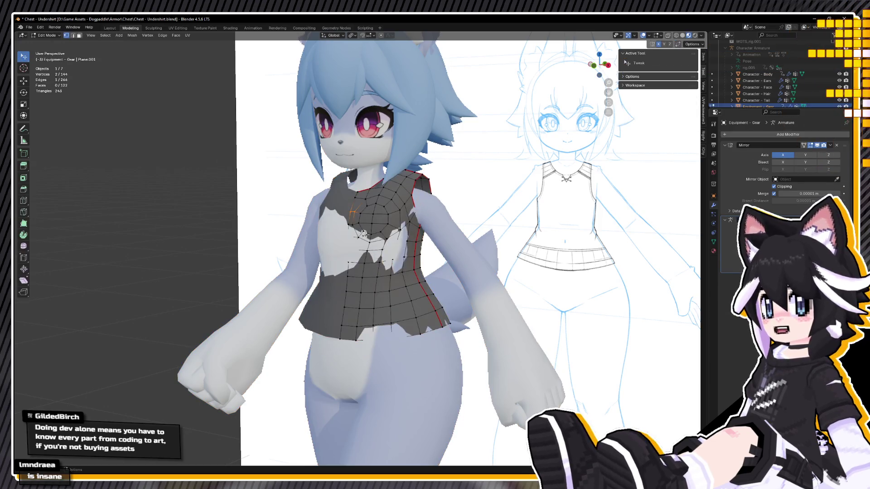
pyautogui.moveTo(363, 233); pyautogui.dragTo(290, 245, button='middle')
pyautogui.press('Tab')
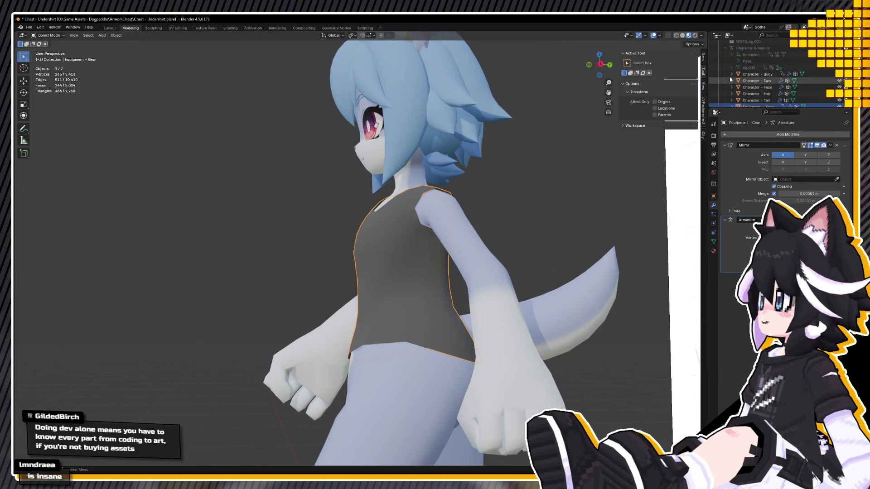
pyautogui.click(257, 28)
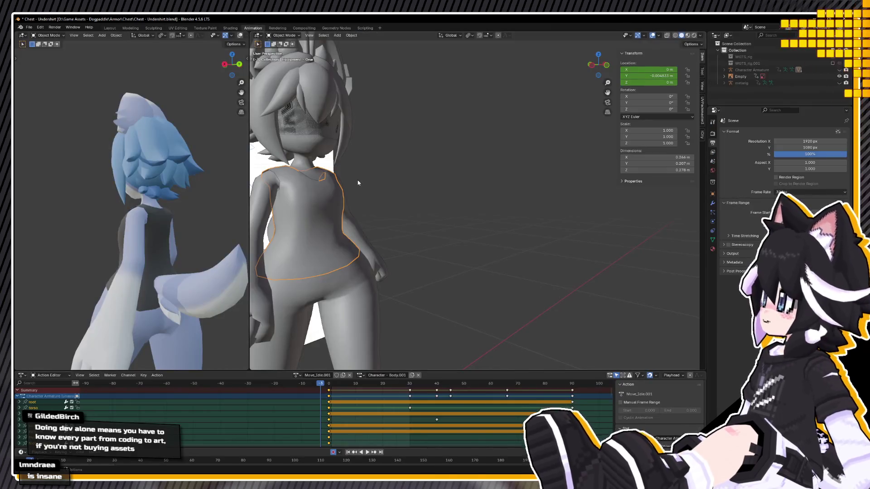
# Unhide the Character Armature, select it and put it into Pose Mode
pyautogui.click(838, 70)
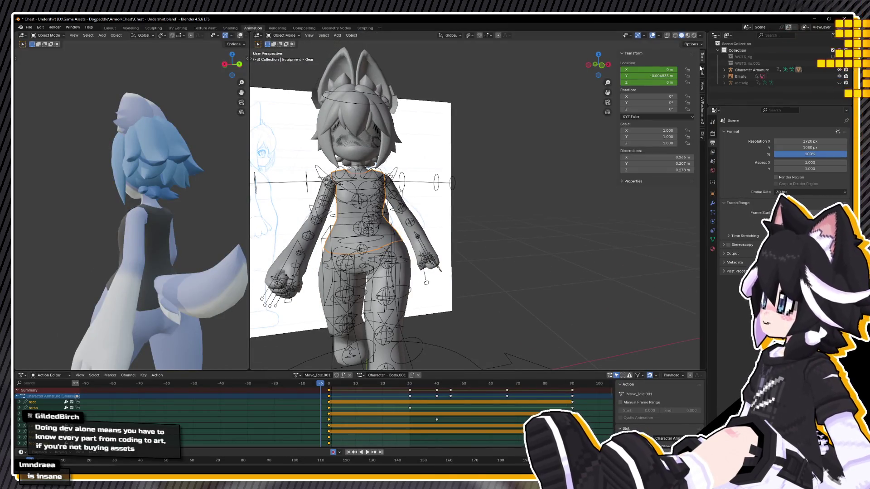
pyautogui.click(304, 189)
pyautogui.click(306, 186)
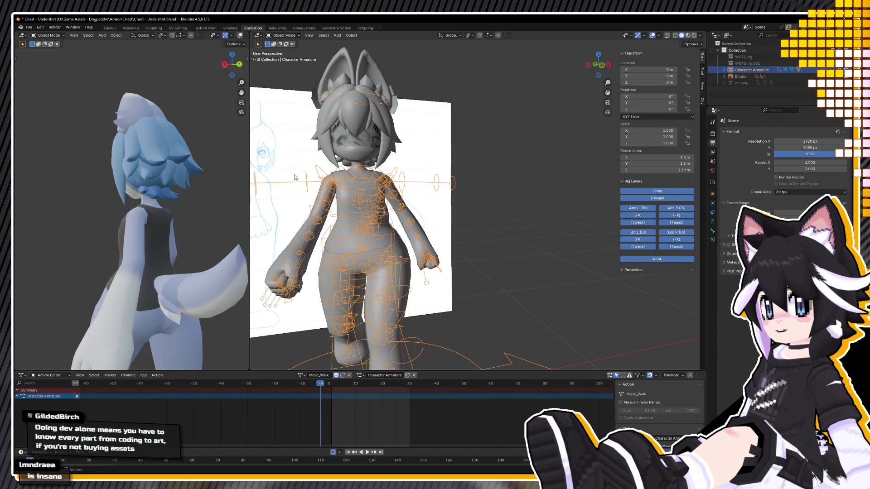
pyautogui.click(285, 57)
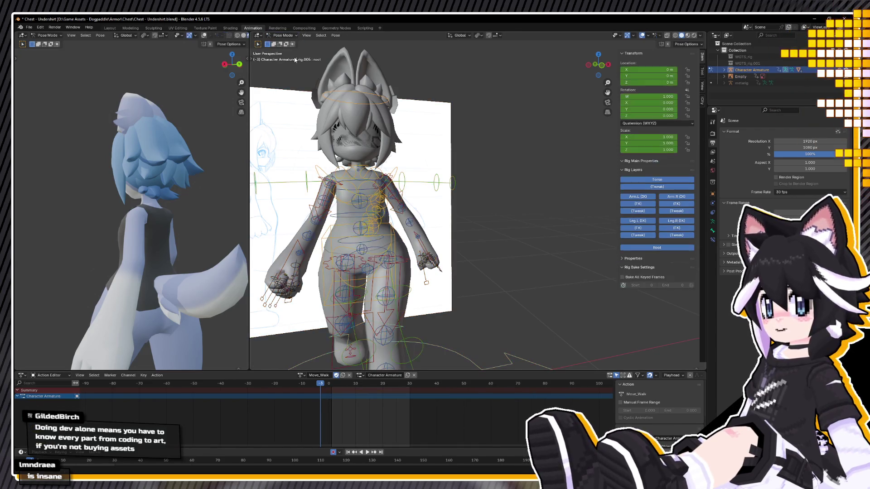
# Reset all bones to rest pose with Alt+G/Alt+R, then undo to restore the walk pose
pyautogui.moveTo(447, 153); pyautogui.dragTo(430, 175, button='middle')
pyautogui.press('a')
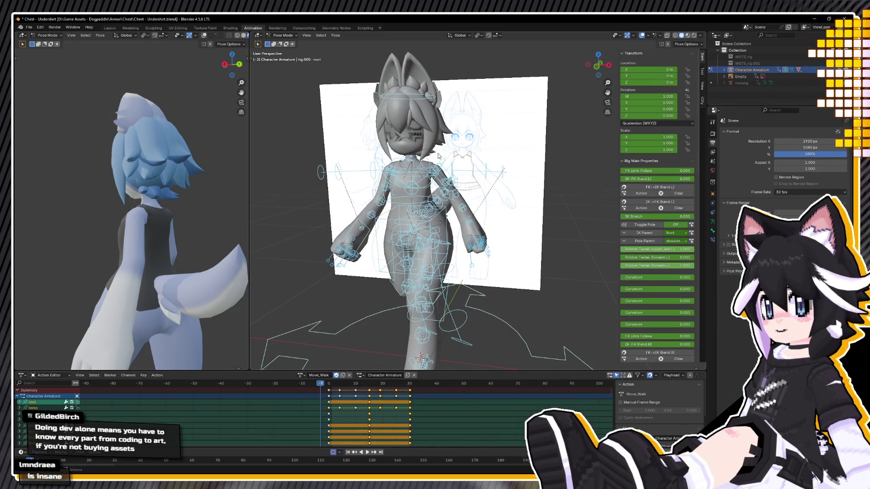
pyautogui.hotkey('alt', 'g')
pyautogui.hotkey('alt', 'r')
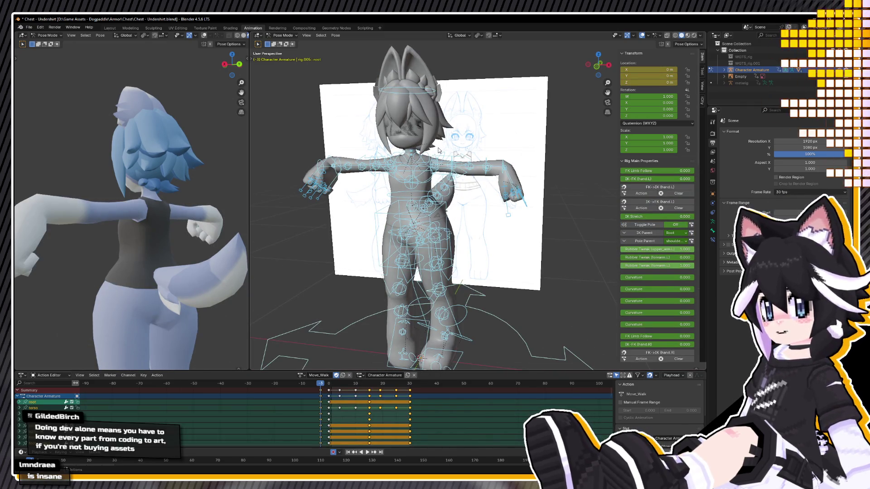
pyautogui.hotkey('ctrl', 'z')
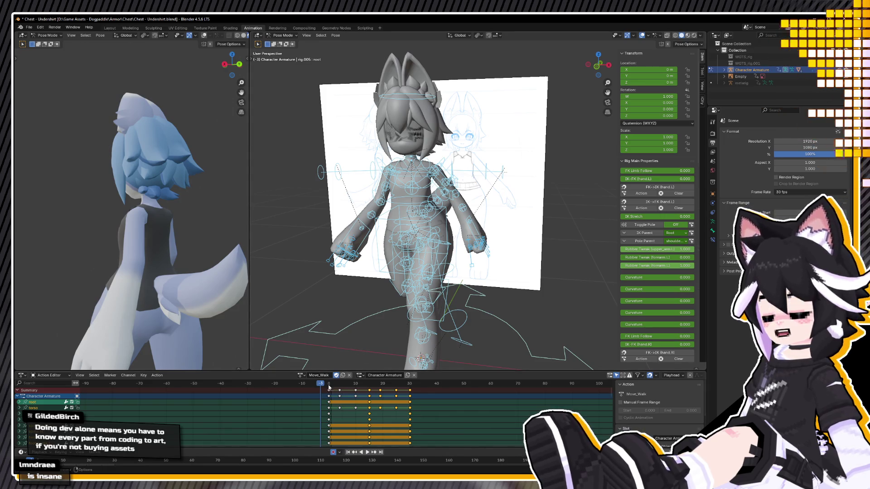
# At frame 0, assign the T-pose action and view the character from the front
pyautogui.click(329, 384)
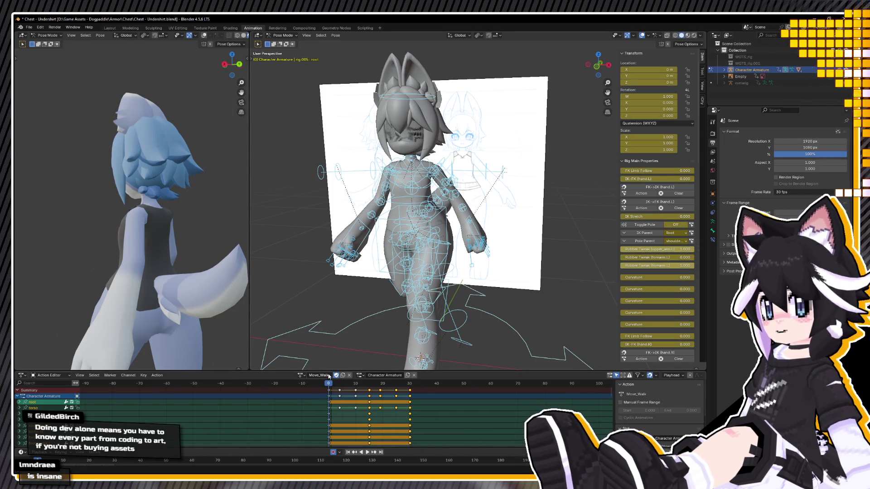
pyautogui.click(302, 375)
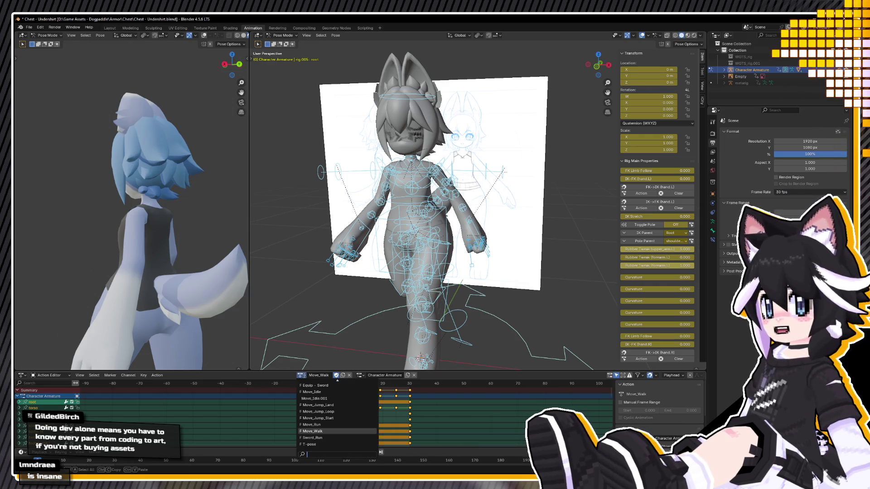
pyautogui.click(334, 445)
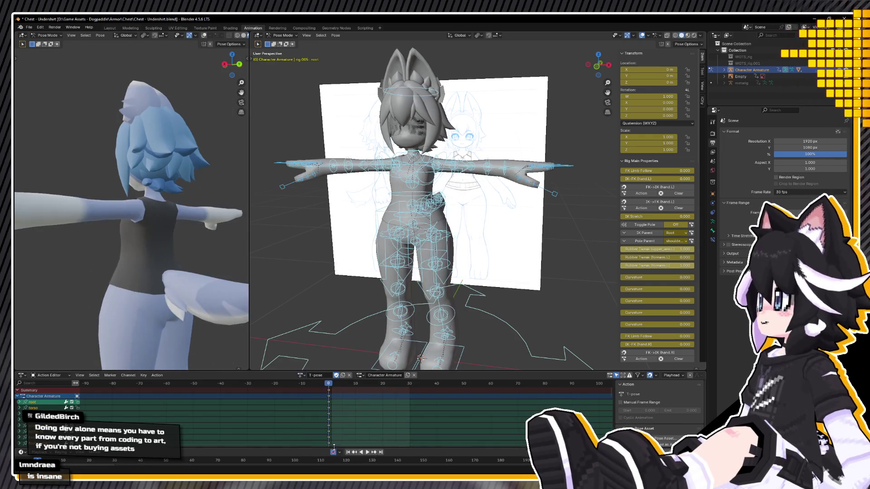
pyautogui.press('KP_1')
pyautogui.moveTo(235, 102); pyautogui.dragTo(176, 68, button='middle')
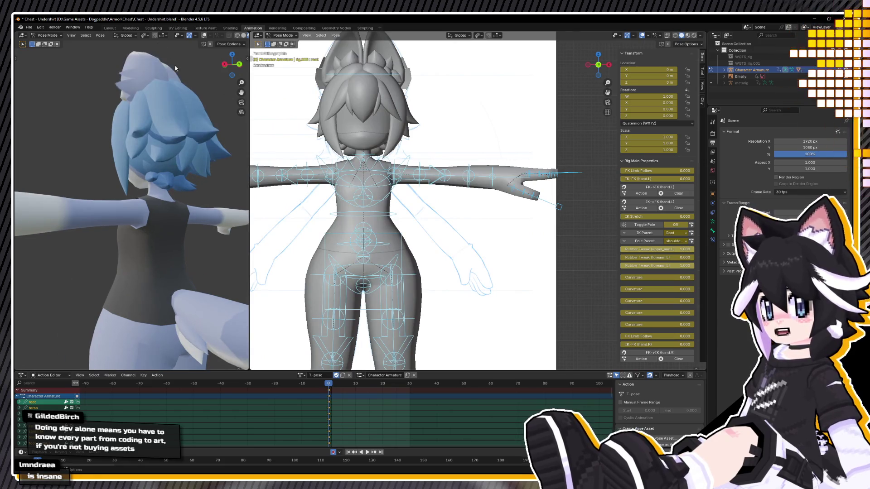
# In the Layout workspace, hide the armature with H and open the undershirt in Edit Mode
pyautogui.click(116, 29)
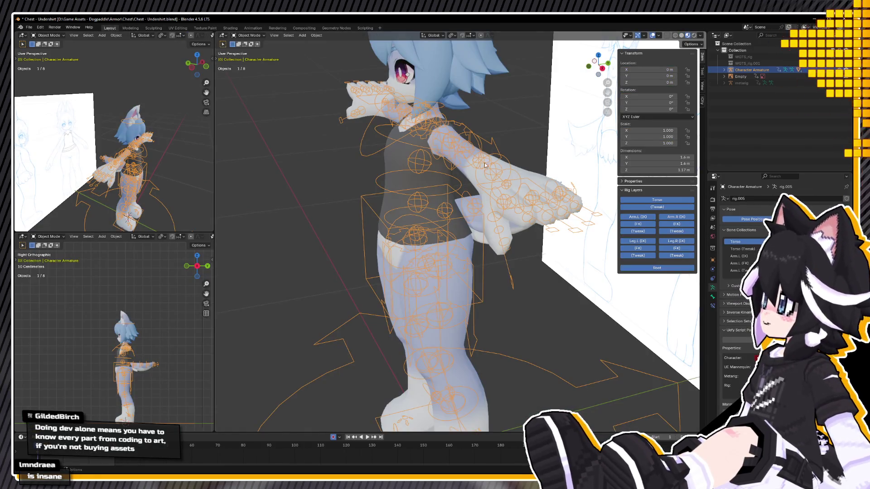
pyautogui.moveTo(485, 165)
pyautogui.mouseDown(button='middle')
pyautogui.moveTo(411, 168)
pyautogui.moveTo(350, 102)
pyautogui.mouseUp(button='middle')
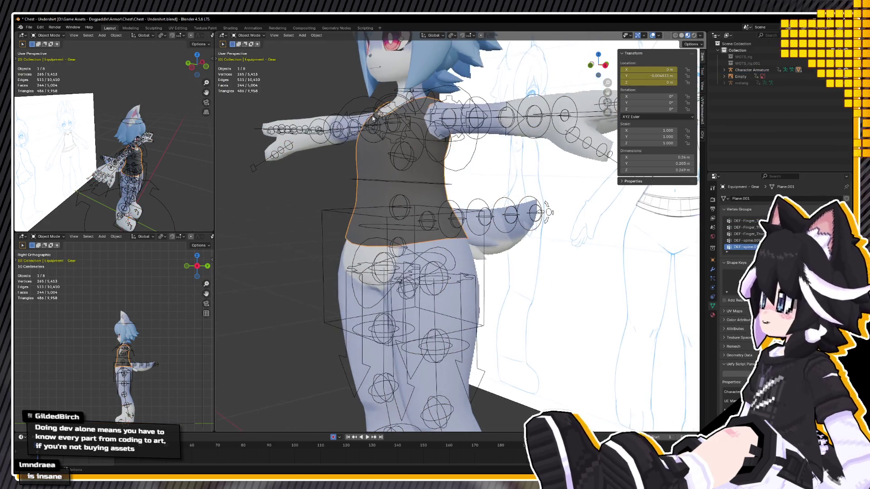
pyautogui.press('h')
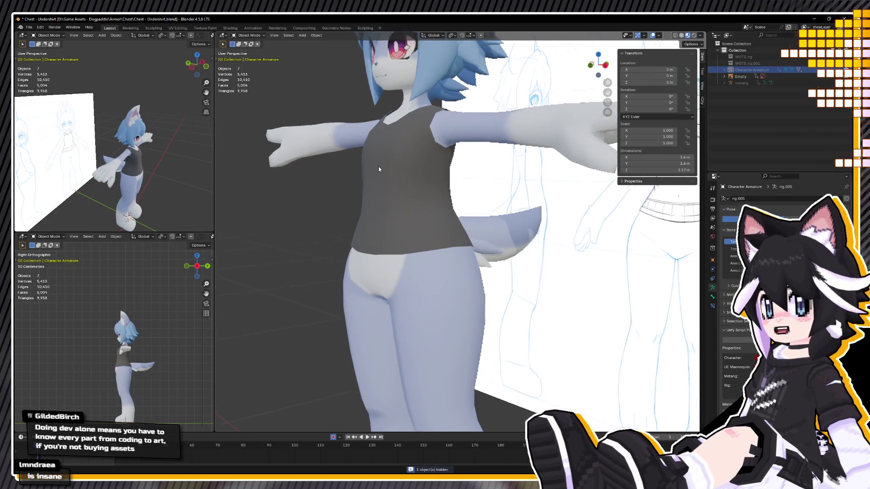
pyautogui.scroll(2, 429, 189)
pyautogui.moveTo(413, 202)
pyautogui.mouseDown(button='middle')
pyautogui.moveTo(417, 188)
pyautogui.moveTo(394, 191)
pyautogui.moveTo(427, 172)
pyautogui.mouseUp(button='middle')
pyautogui.click(410, 195)
pyautogui.press('Tab')
# Check the undershirt in wireframe shading, then return to solid shading
pyautogui.press('z')
pyautogui.click(357, 185)
pyautogui.hotkey('shift', 'z')
pyautogui.scroll(-4, 407, 195)
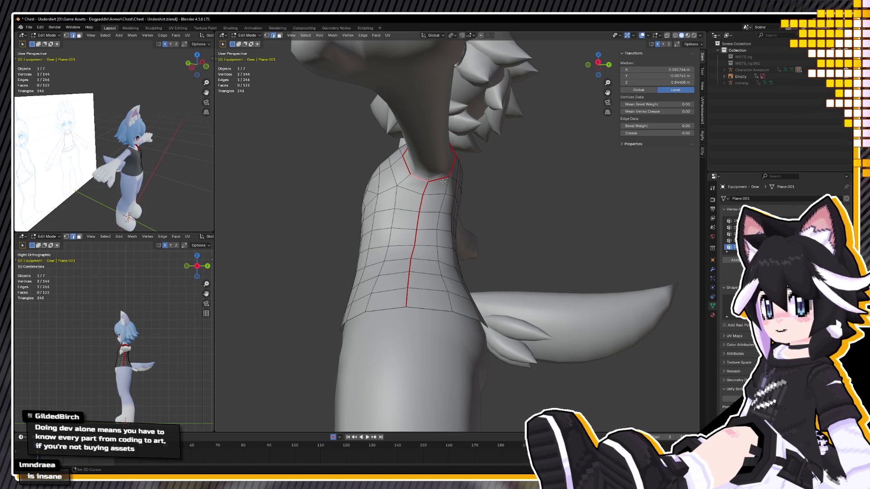
# Move a neckline vertex at the shoulder, matching it to the reference in X-ray front view
pyautogui.keyDown('shift'); pyautogui.click(442, 182); pyautogui.keyUp('shift')
pyautogui.moveTo(442, 182); pyautogui.dragTo(465, 208, button='middle')
pyautogui.scroll(3, 465, 208)
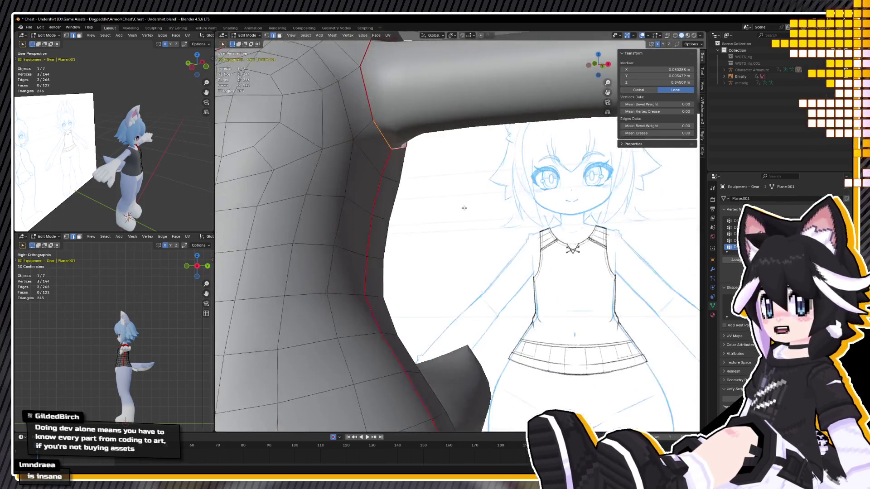
pyautogui.press('KP_1')
pyautogui.hotkey('shift', 'z')
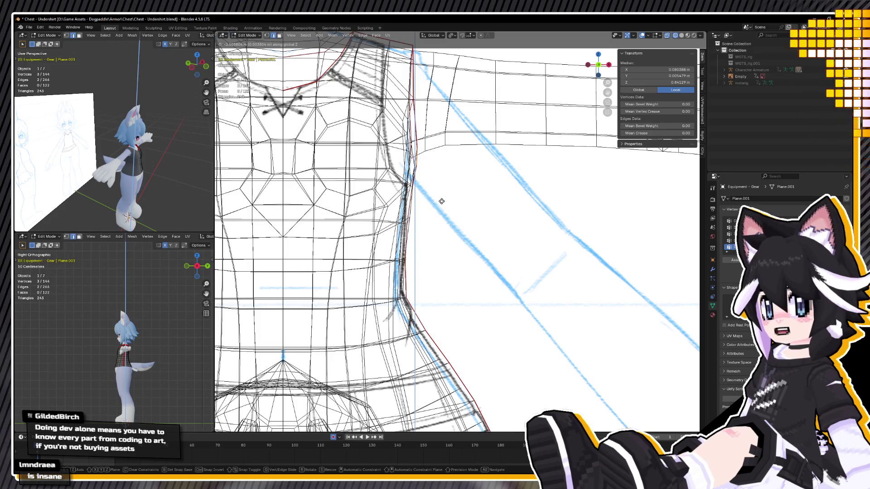
pyautogui.click(443, 217)
pyautogui.press('KP_3')
pyautogui.hotkey('shift', 'z')
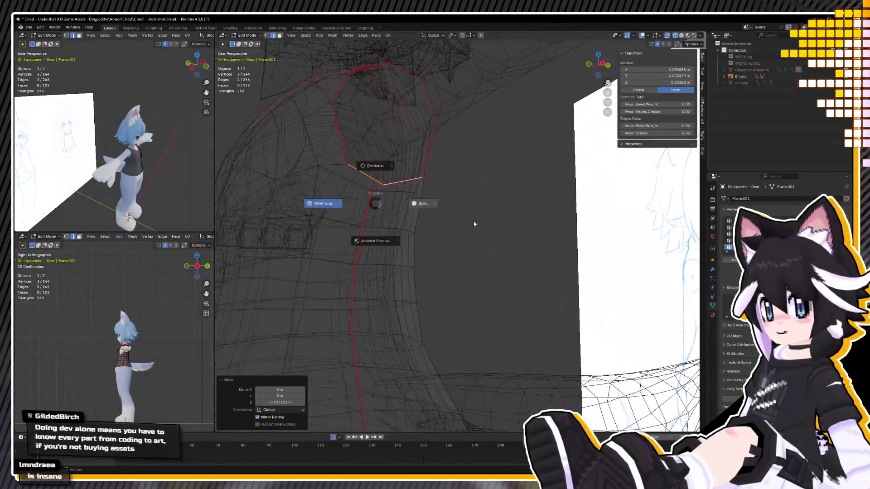
pyautogui.moveTo(413, 216); pyautogui.dragTo(433, 198, button='middle')
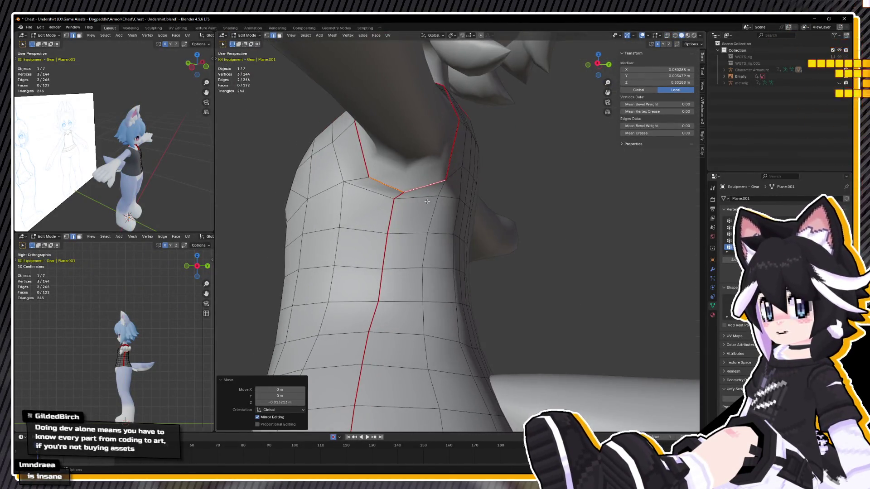
pyautogui.press('KP_3')
# Lower one collar vertex along Z and slide a neighbouring collar vertex along its edge
pyautogui.click(387, 198)
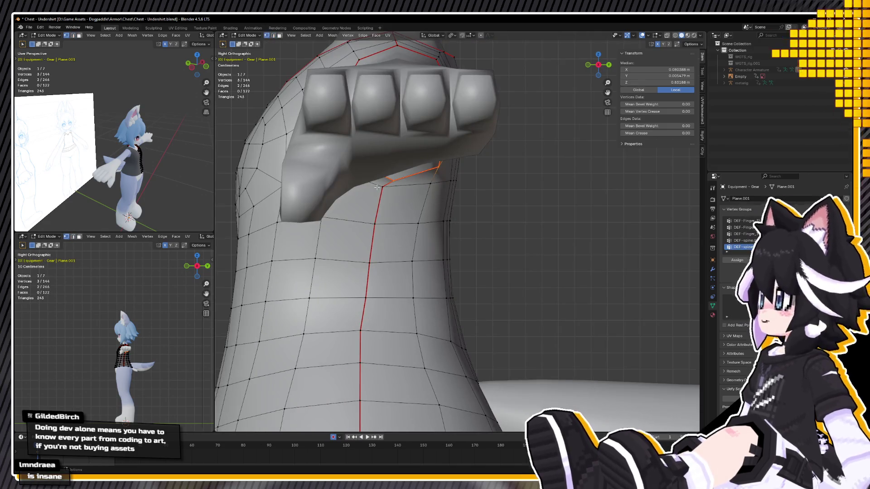
pyautogui.press('g')
pyautogui.press('y')
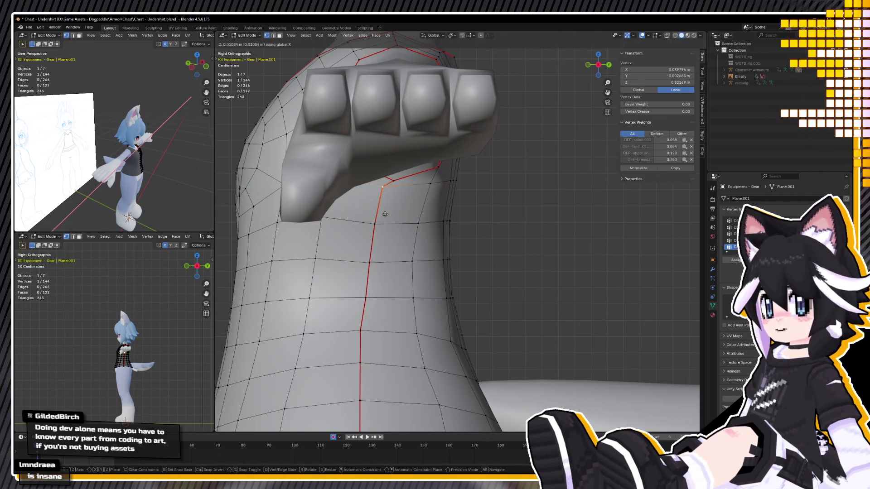
pyautogui.press('z')
pyautogui.click(386, 218)
pyautogui.moveTo(386, 218)
pyautogui.mouseDown(button='middle')
pyautogui.moveTo(397, 218)
pyautogui.moveTo(368, 181)
pyautogui.mouseUp(button='middle')
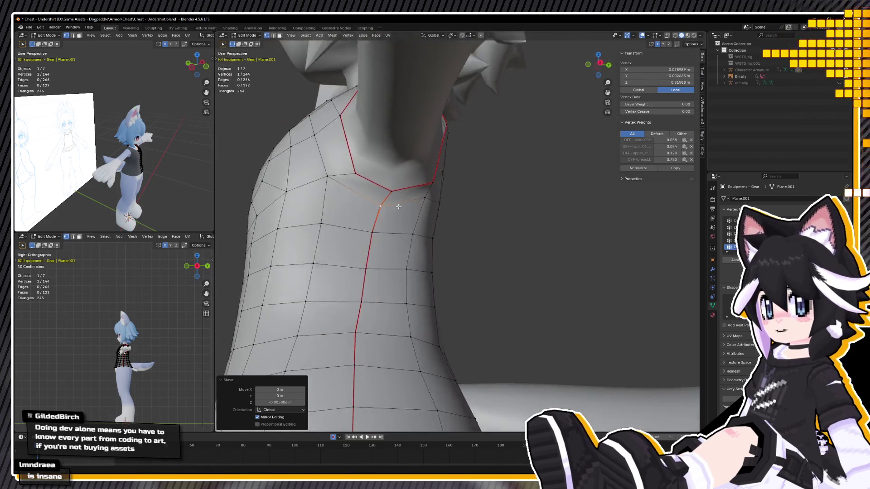
pyautogui.click(363, 179)
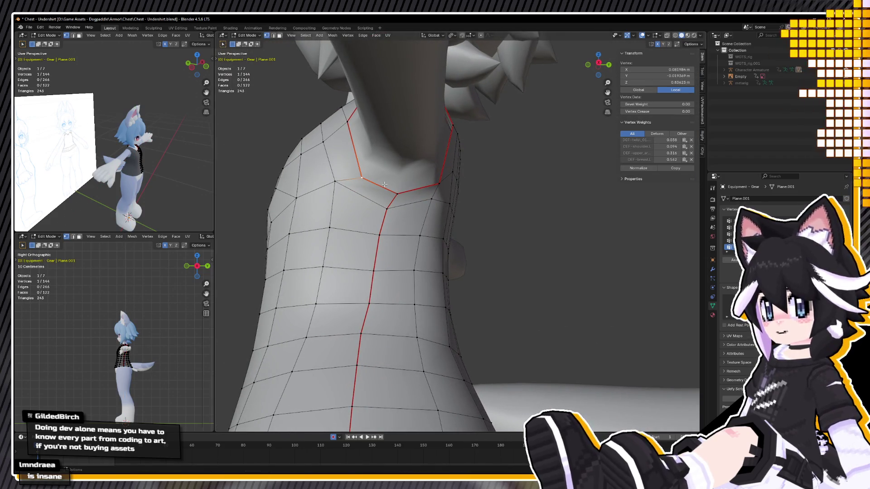
pyautogui.press('g')
pyautogui.press('g')
pyautogui.click(383, 180)
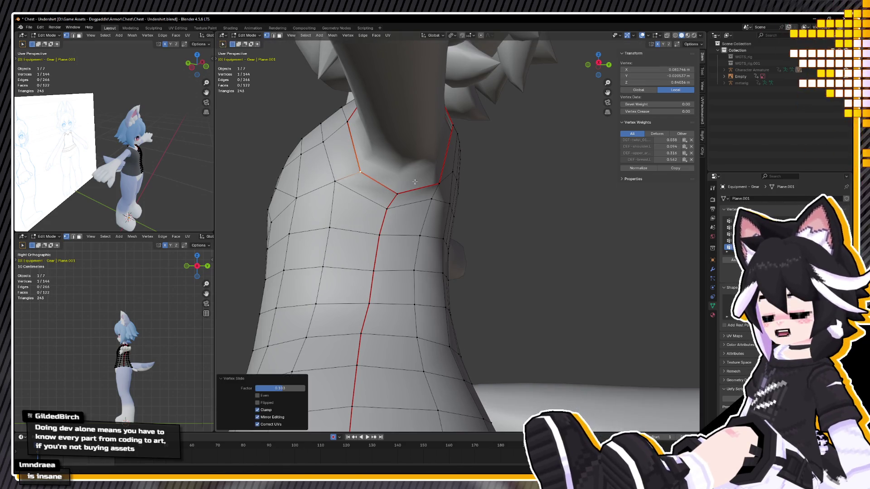
# Hide the reference image plane with H and re-enter Edit Mode on the undershirt
pyautogui.moveTo(383, 180); pyautogui.dragTo(445, 183, button='middle')
pyautogui.scroll(-5, 445, 183)
pyautogui.scroll(-5, 435, 190)
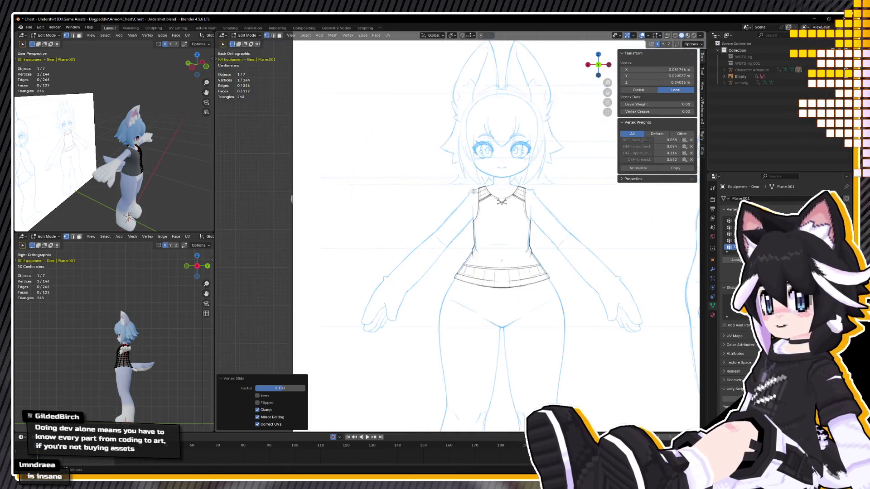
pyautogui.scroll(-5, 421, 202)
pyautogui.moveTo(417, 206); pyautogui.dragTo(453, 226, button='middle')
pyautogui.press('Tab')
pyautogui.click(480, 245)
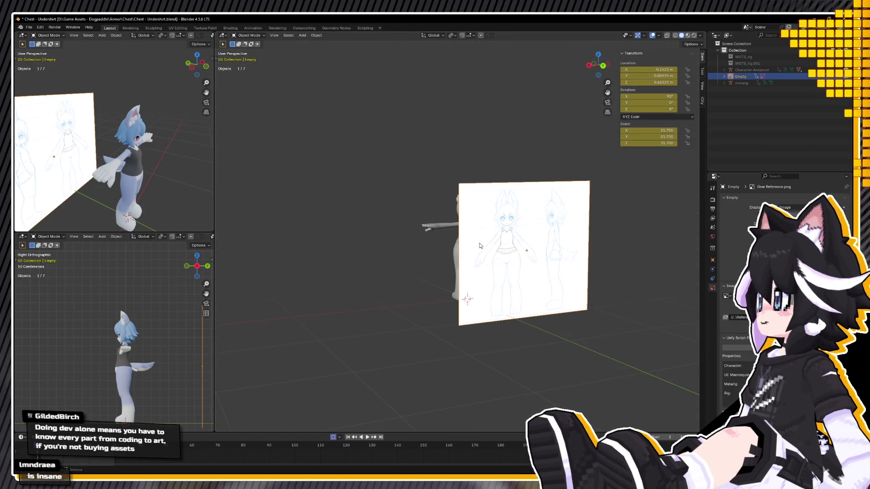
pyautogui.press('h')
pyautogui.click(471, 235)
pyautogui.scroll(4, 481, 227)
pyautogui.press('Tab')
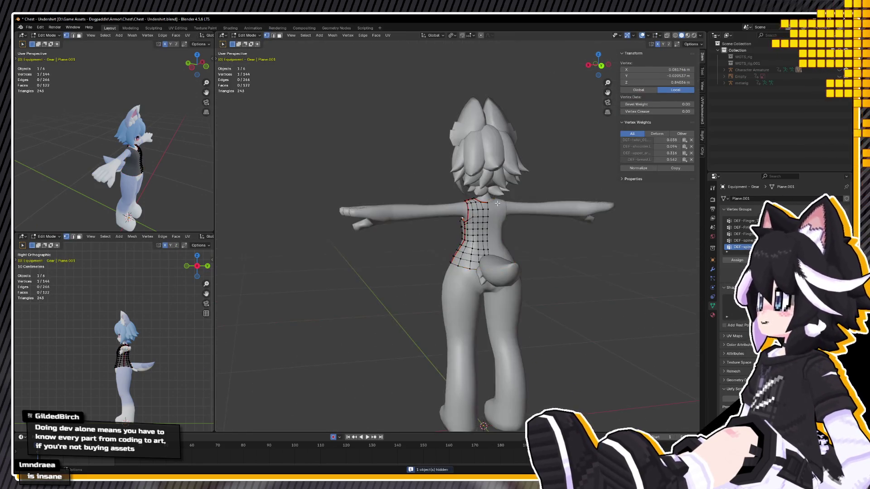
# Select the edge path across the chest and edge-slide it into place
pyautogui.scroll(3, 487, 204)
pyautogui.scroll(6, 487, 204)
pyautogui.hotkey('alt', 'a')
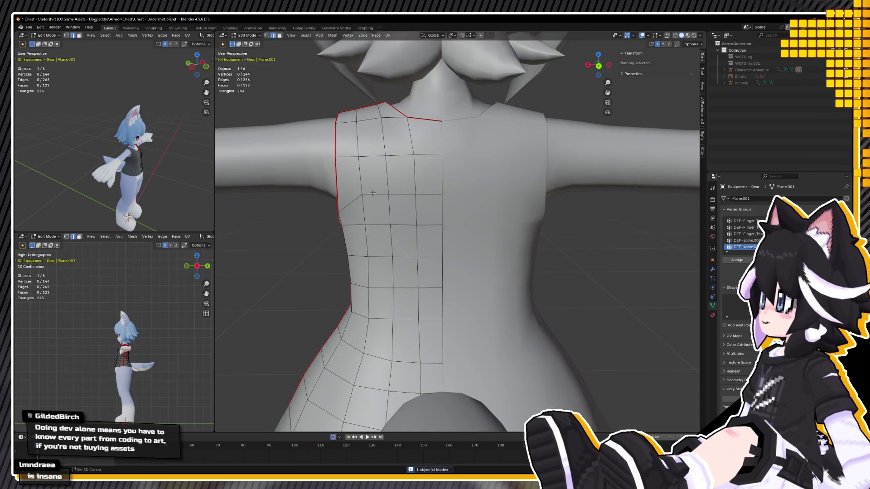
pyautogui.keyDown('ctrl'); pyautogui.click(422, 195); pyautogui.keyUp('ctrl')
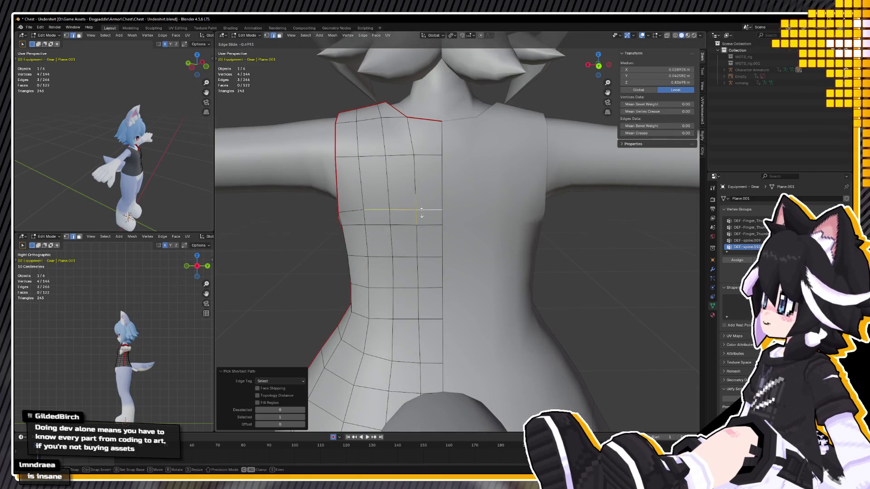
pyautogui.click(421, 213)
pyautogui.moveTo(360, 186)
pyautogui.mouseDown(button='middle')
pyautogui.moveTo(426, 181)
pyautogui.moveTo(423, 240)
pyautogui.mouseUp(button='middle')
pyautogui.rightClick(427, 181)
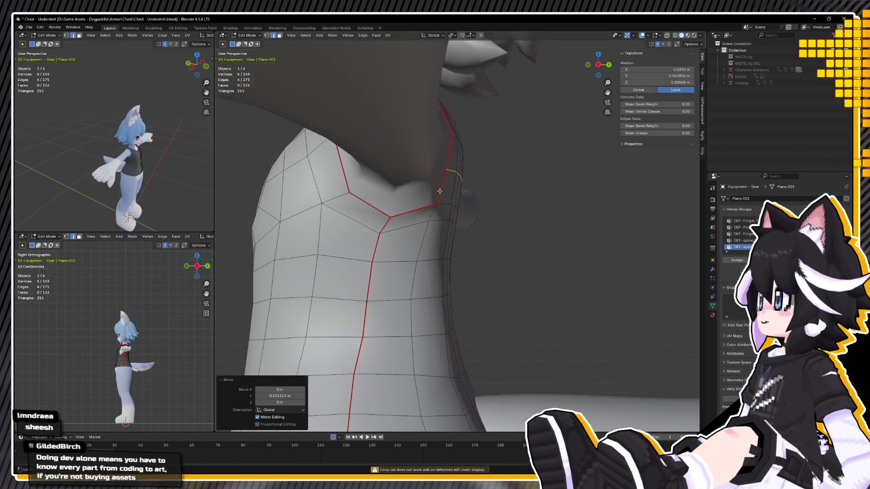
# Add a Ctrl+R loop cut under the armhole, slide the armhole edges, and exit Edit Mode
pyautogui.click(424, 240)
pyautogui.press('KP_3')
pyautogui.hotkey('ctrl', 'r')
pyautogui.hotkey('shift', 'z')
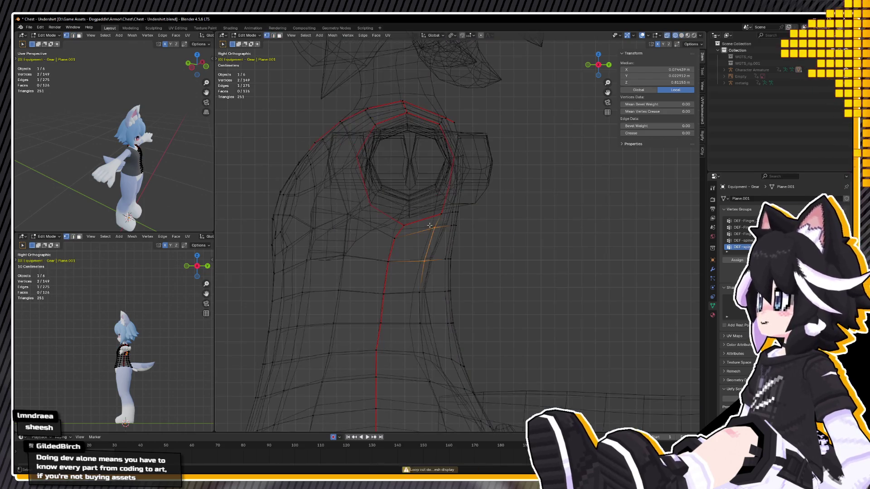
pyautogui.click(468, 239)
pyautogui.keyDown('shift'); pyautogui.click(461, 238); pyautogui.keyUp('shift')
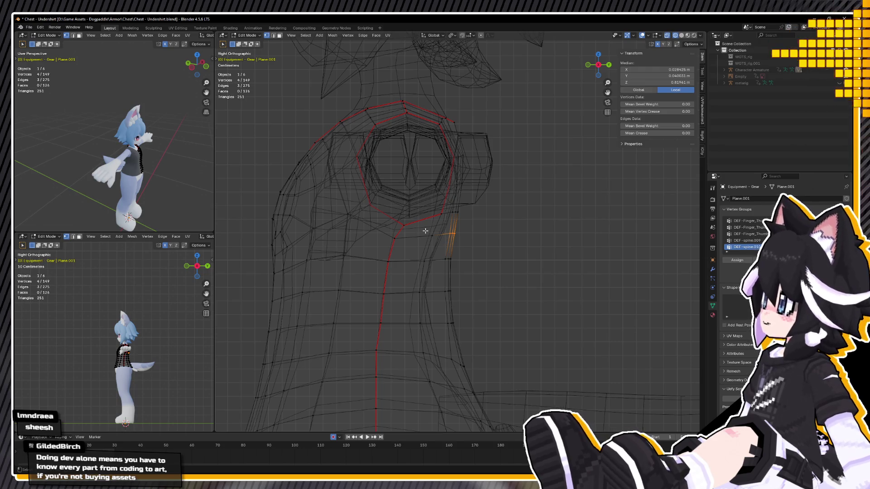
pyautogui.click(467, 264)
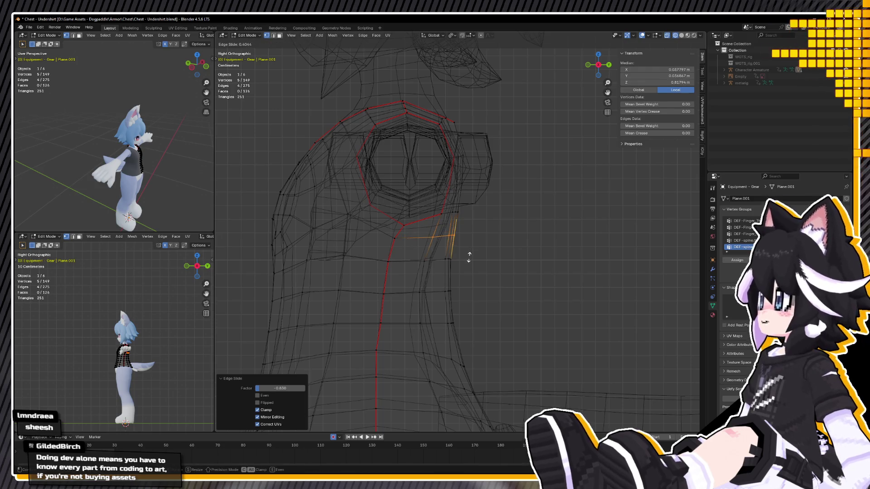
pyautogui.click(469, 256)
pyautogui.hotkey('shift', 'z')
pyautogui.moveTo(469, 256)
pyautogui.mouseDown(button='middle')
pyautogui.moveTo(451, 253)
pyautogui.moveTo(237, 19)
pyautogui.mouseUp(button='middle')
pyautogui.press('Tab')
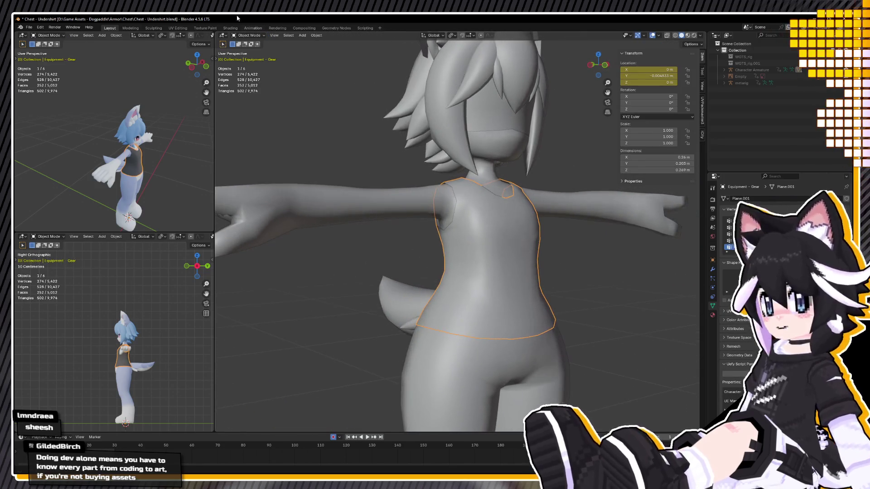
# In the Animation workspace, unhide the Character Armature and load Move_Run in Pose Mode
pyautogui.click(252, 29)
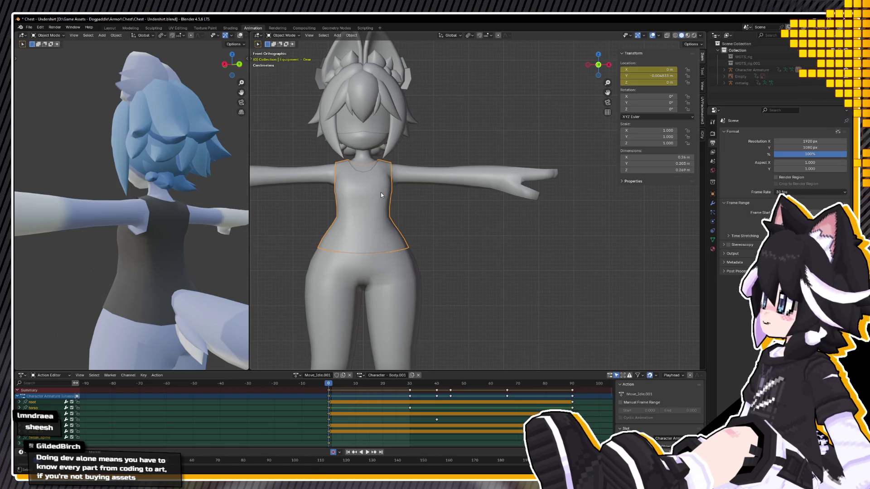
pyautogui.moveTo(380, 194); pyautogui.dragTo(708, 69, button='middle')
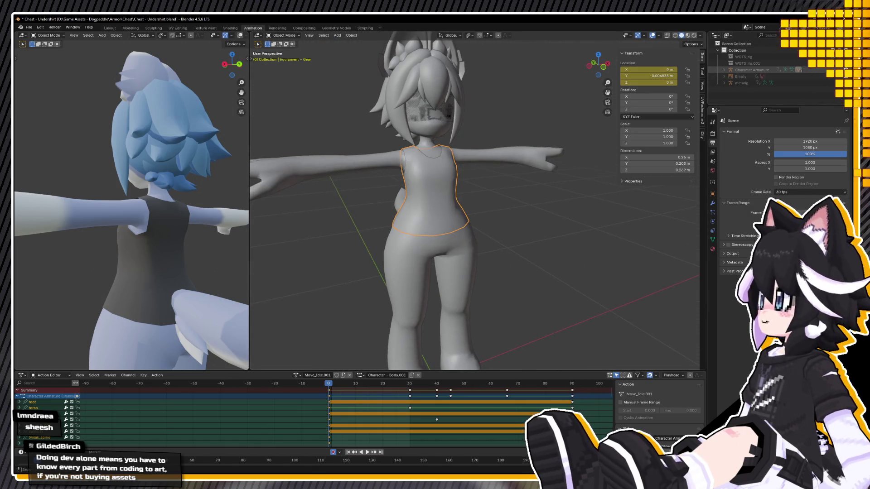
pyautogui.click(839, 70)
pyautogui.click(386, 144)
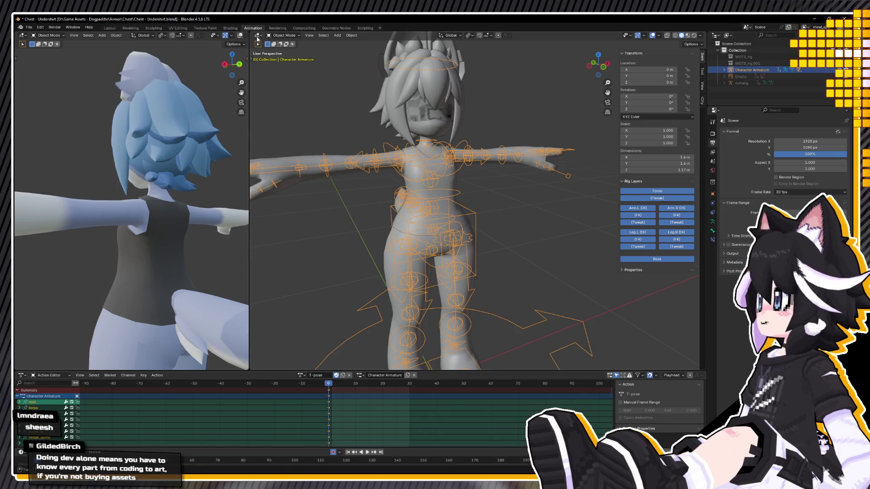
pyautogui.click(294, 57)
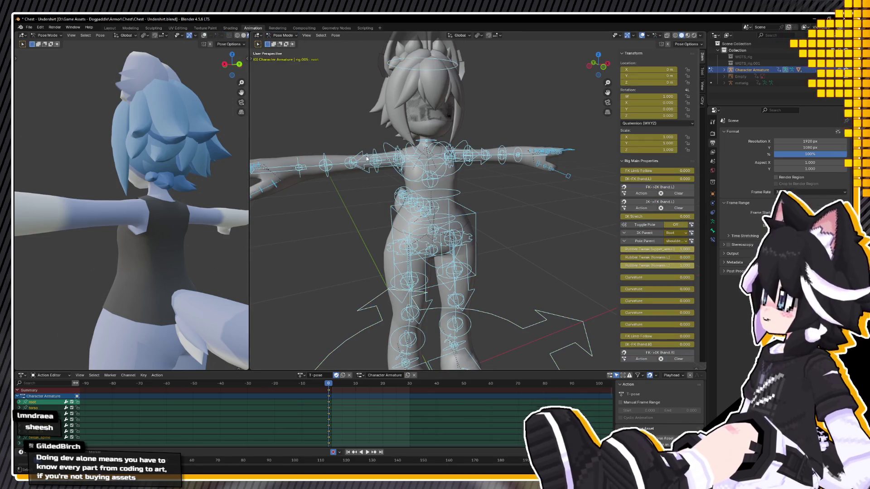
pyautogui.click(305, 376)
pyautogui.click(331, 425)
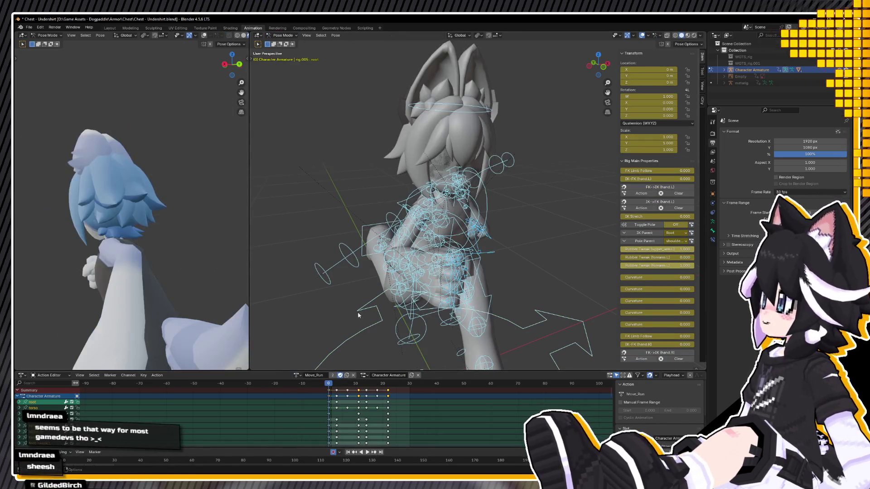
# Play the Move_Run animation in Material Preview shading, zooming to the head and full body
pyautogui.press('z')
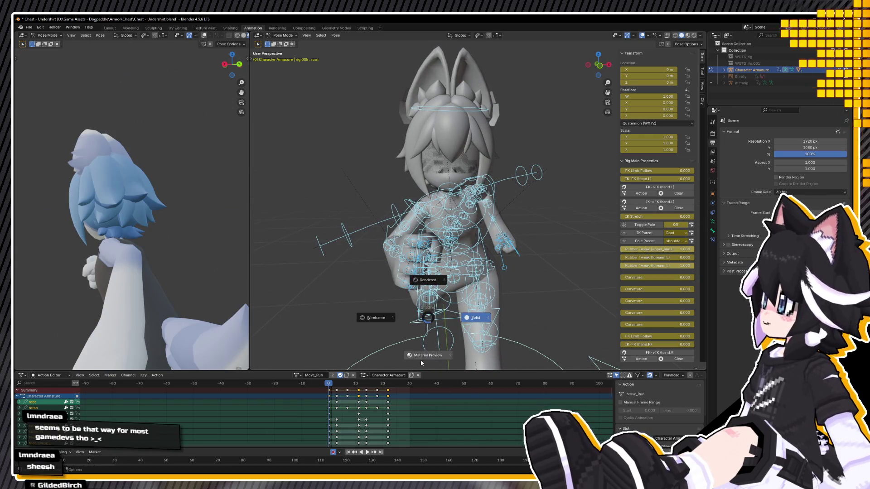
pyautogui.click(421, 388)
pyautogui.moveTo(426, 335); pyautogui.dragTo(498, 311, button='middle')
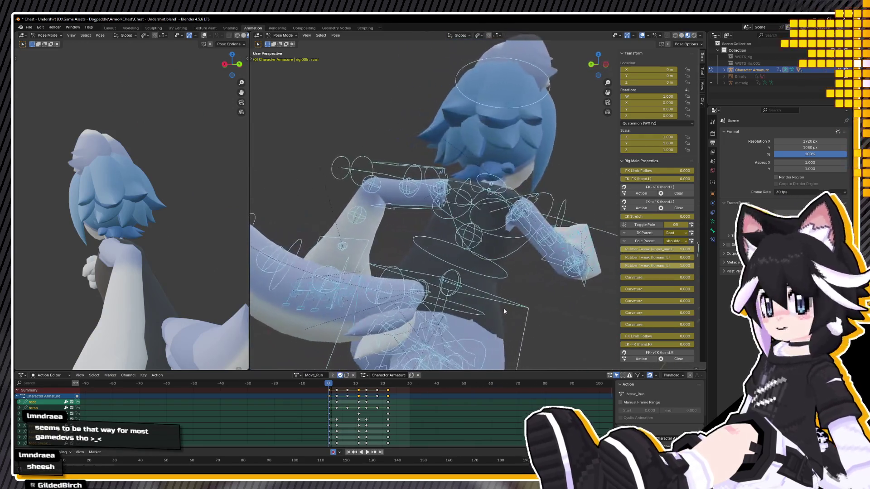
pyautogui.press('space')
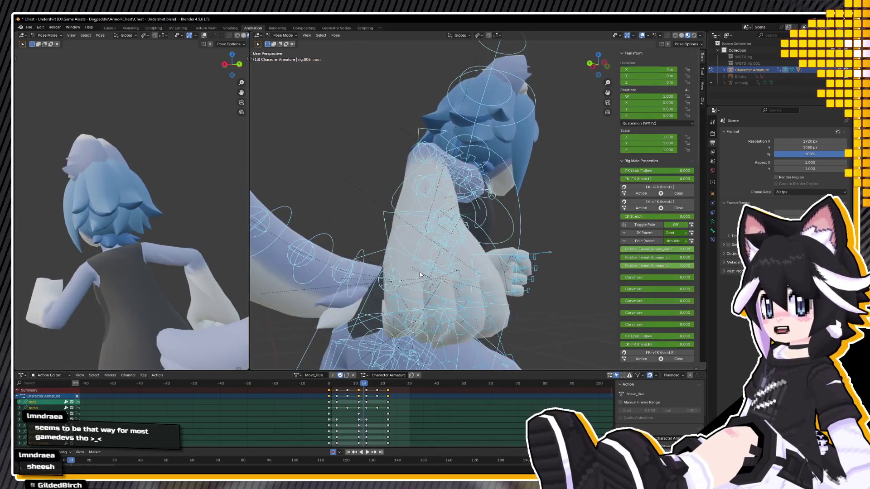
pyautogui.scroll(2, 447, 287)
pyautogui.moveTo(448, 286); pyautogui.dragTo(494, 291, button='middle')
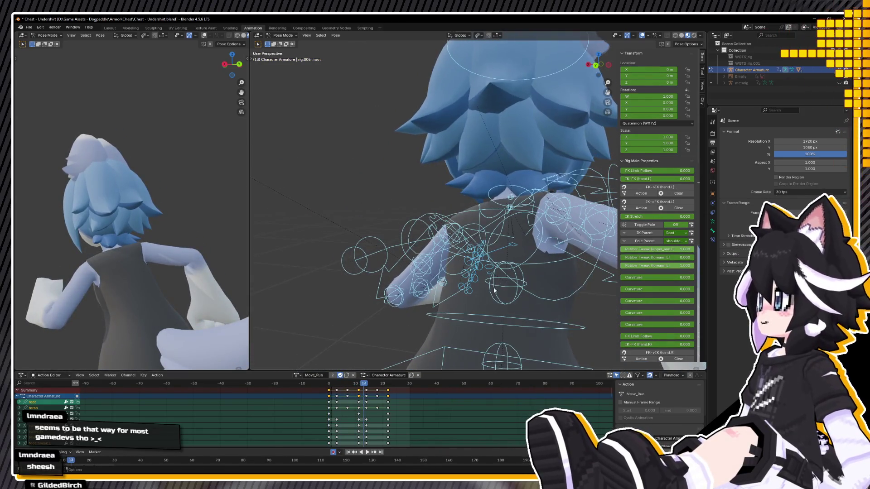
pyautogui.press('space')
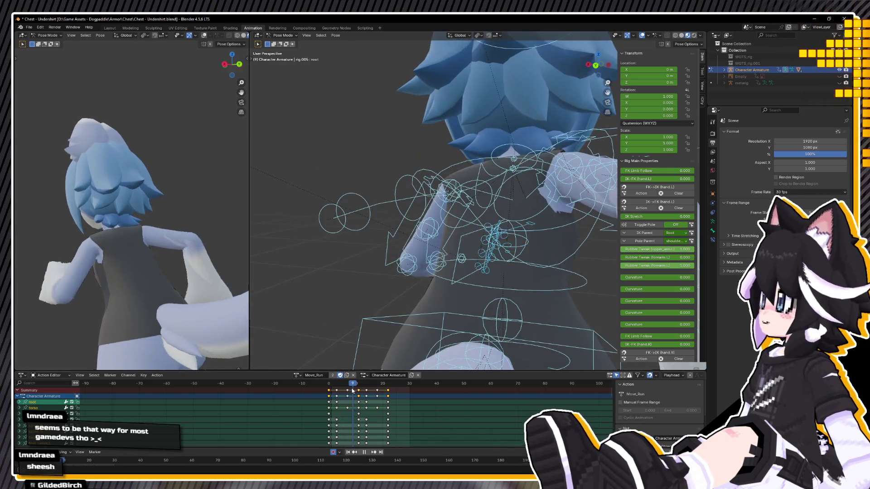
pyautogui.scroll(-3, 483, 263)
pyautogui.moveTo(482, 263); pyautogui.dragTo(268, 365, button='middle')
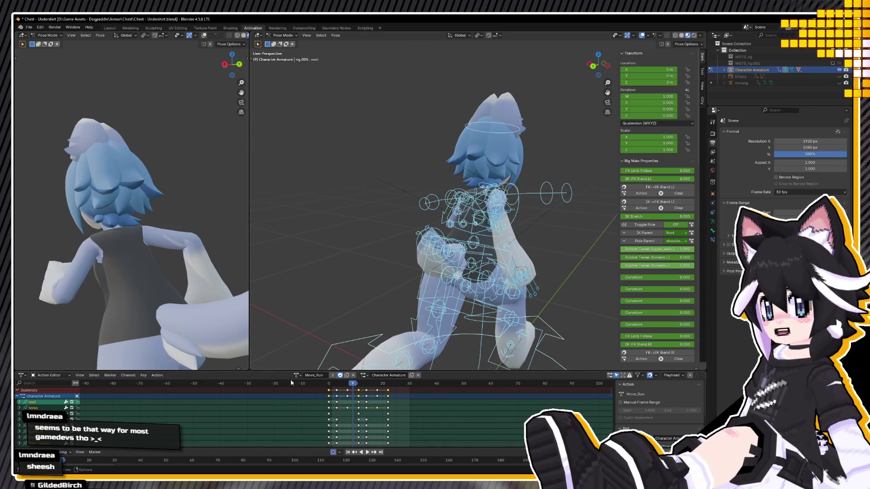
# Return the rig to Object Mode and alternate selection between the body mesh and Character Armature
pyautogui.click(51, 43)
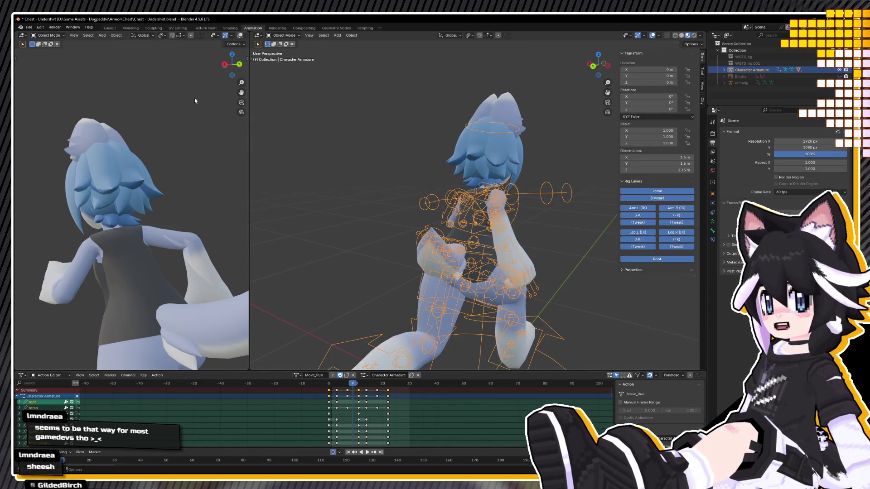
pyautogui.scroll(-3, 442, 245)
pyautogui.moveTo(442, 245); pyautogui.dragTo(458, 281, button='middle')
pyautogui.scroll(2, 458, 281)
pyautogui.click(458, 281)
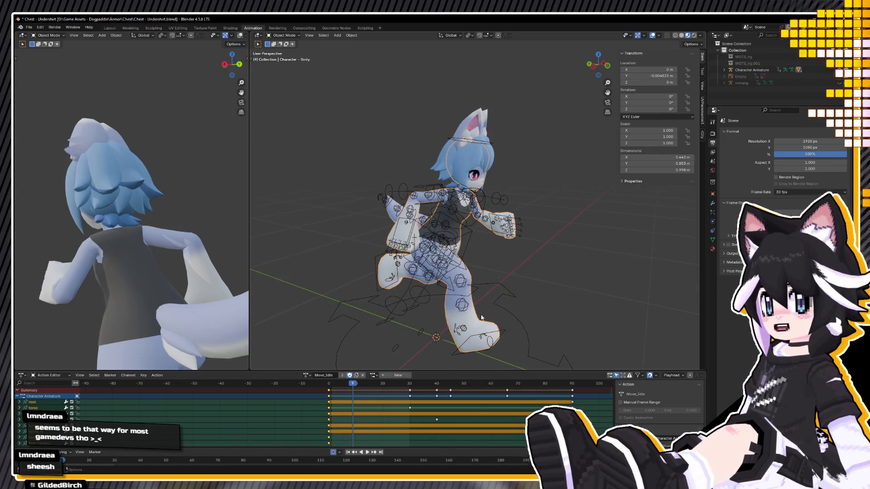
pyautogui.keyDown('shift'); pyautogui.click(454, 222); pyautogui.keyUp('shift')
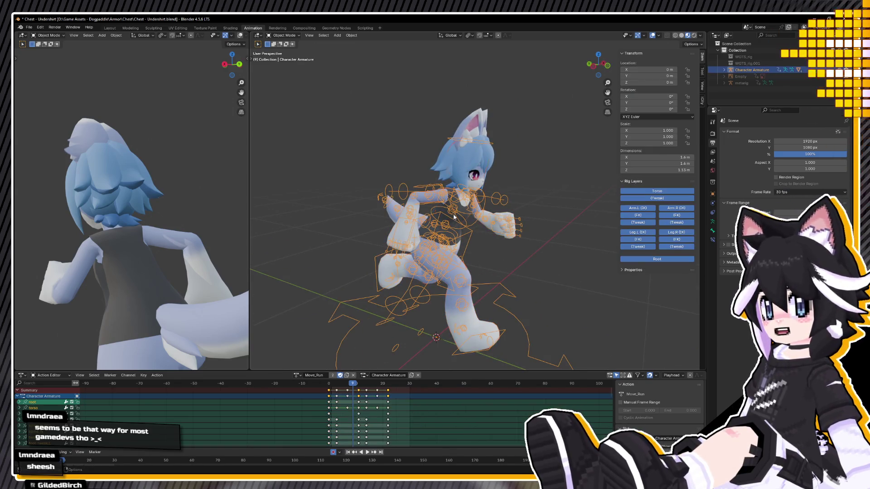
pyautogui.click(474, 308)
pyautogui.keyDown('shift'); pyautogui.click(464, 221); pyautogui.keyUp('shift')
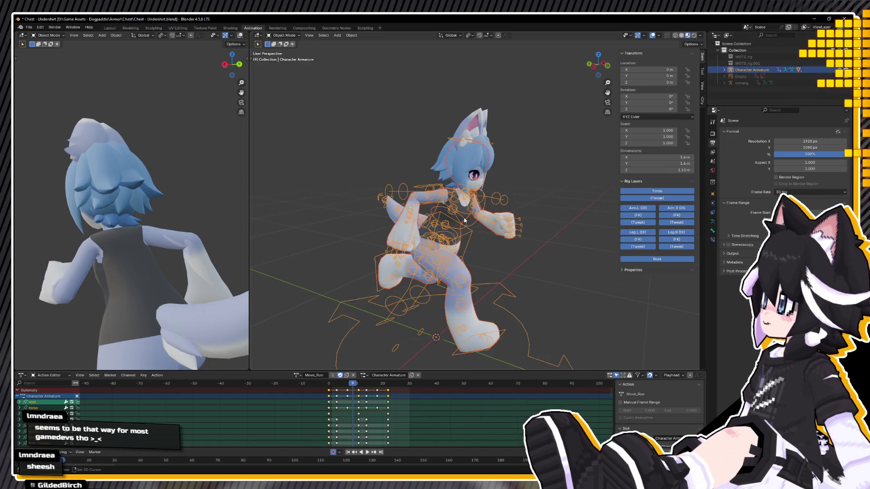
# Select the dark top and switch to the Modeling workspace and back to Animation
pyautogui.click(467, 276)
pyautogui.scroll(2, 453, 258)
pyautogui.scroll(2, 439, 249)
pyautogui.scroll(2, 426, 244)
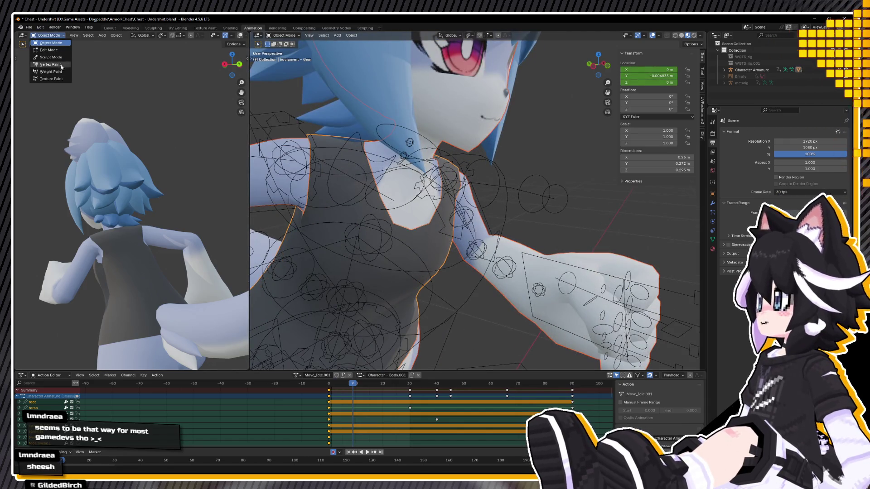
pyautogui.click(130, 28)
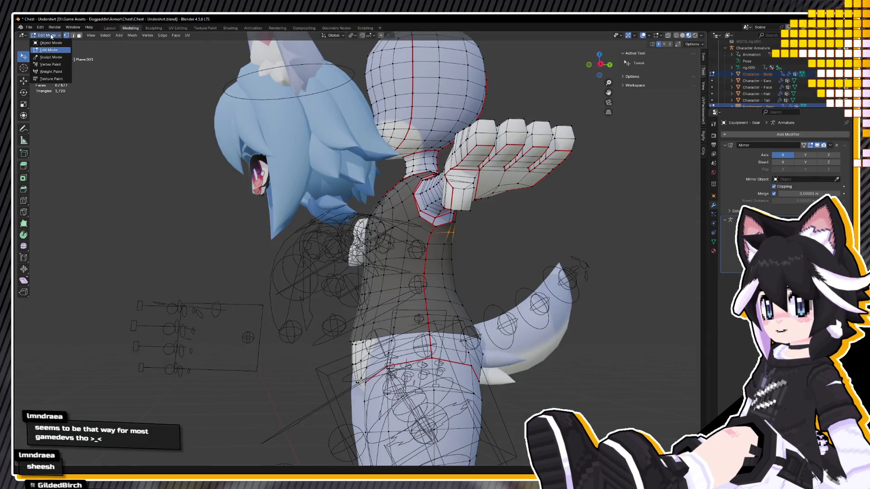
pyautogui.click(247, 29)
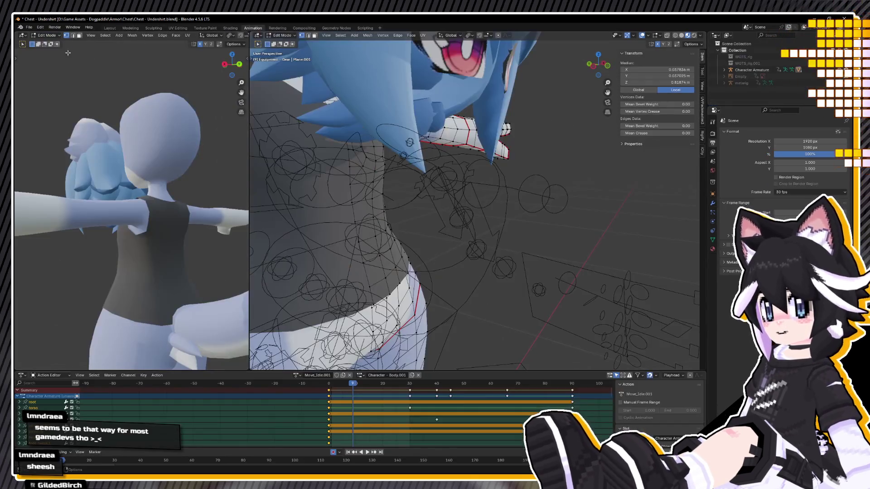
# In Weight Paint mode, transfer the body's weights onto the top, then undo it
pyautogui.press('Tab')
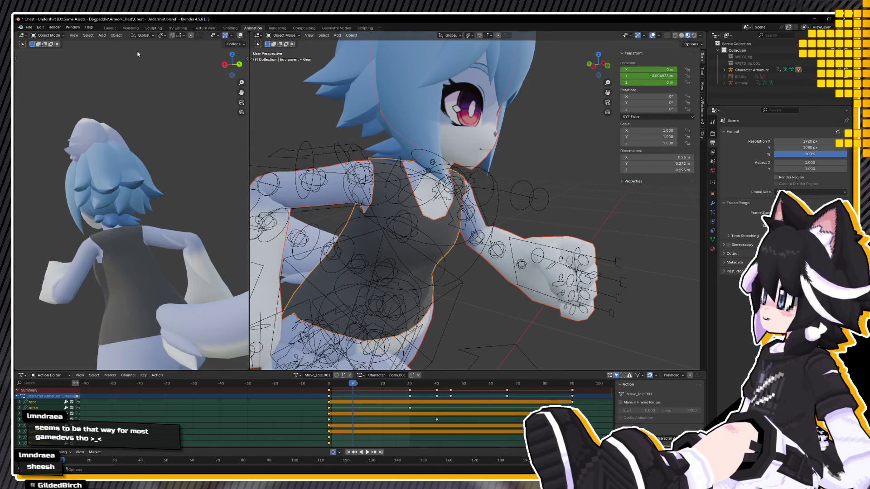
pyautogui.click(50, 71)
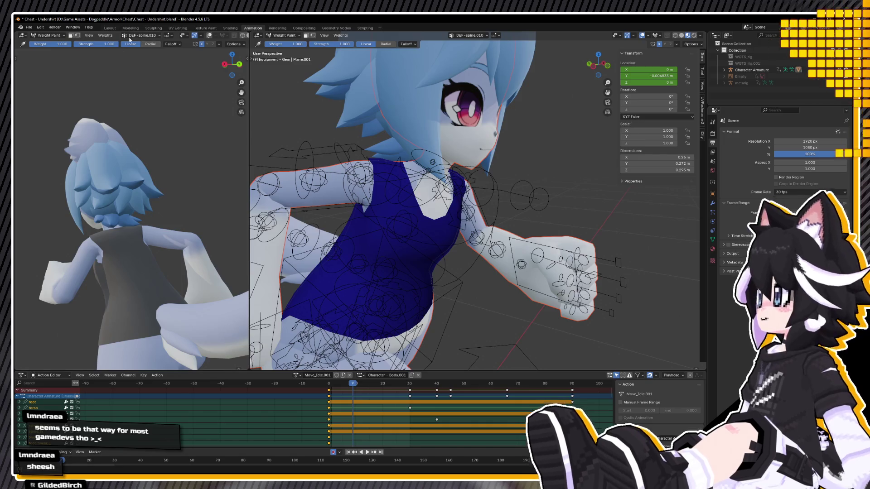
pyautogui.click(105, 35)
pyautogui.click(138, 116)
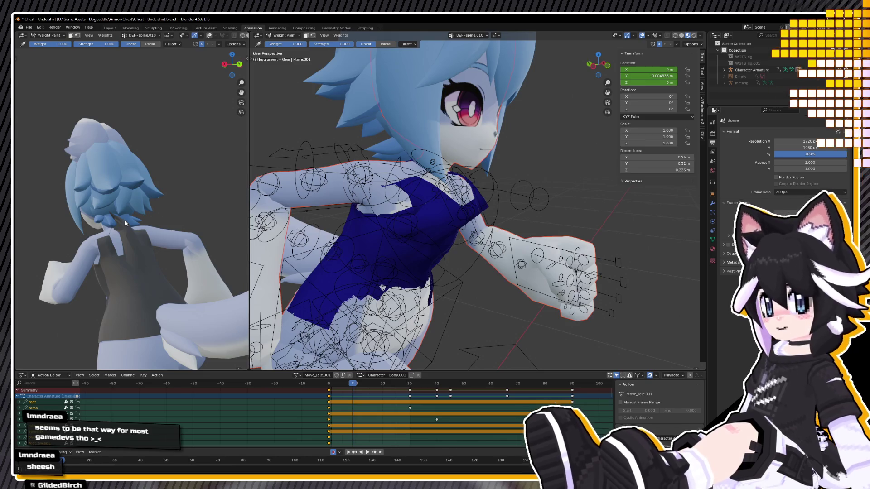
pyautogui.hotkey('ctrl', 'z')
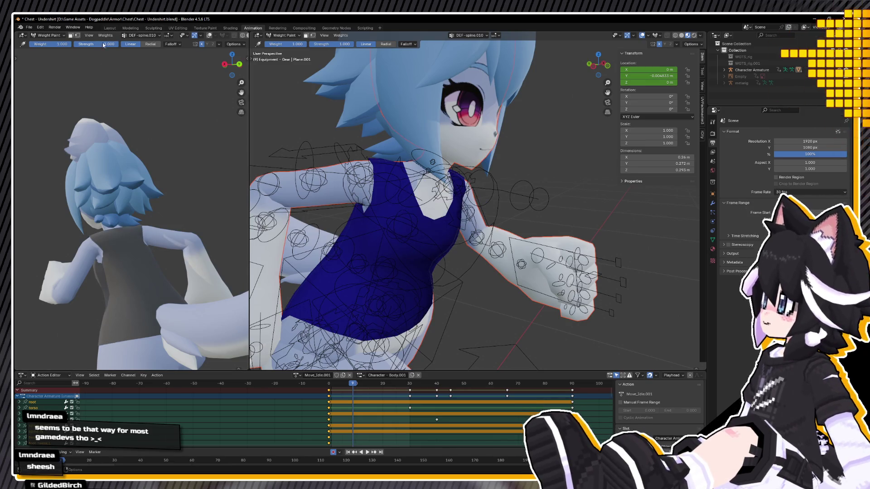
# Repeat and undo the weight transfer in the Modeling workspace, then return to Animation
pyautogui.click(130, 28)
pyautogui.press('Tab')
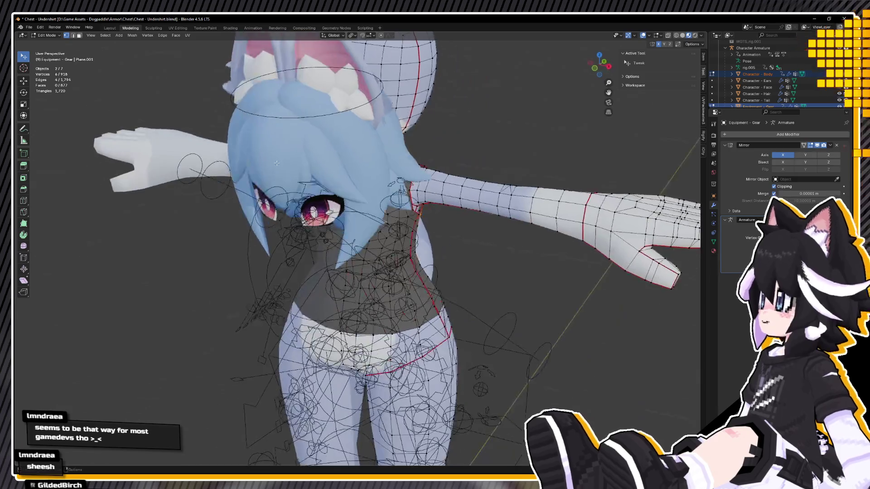
pyautogui.click(49, 36)
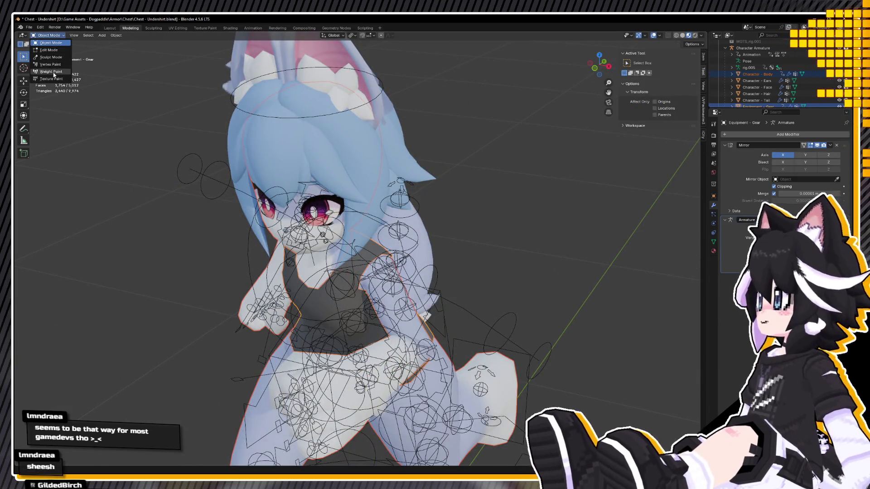
pyautogui.click(51, 71)
pyautogui.moveTo(178, 163); pyautogui.dragTo(190, 150, button='middle')
pyautogui.click(105, 35)
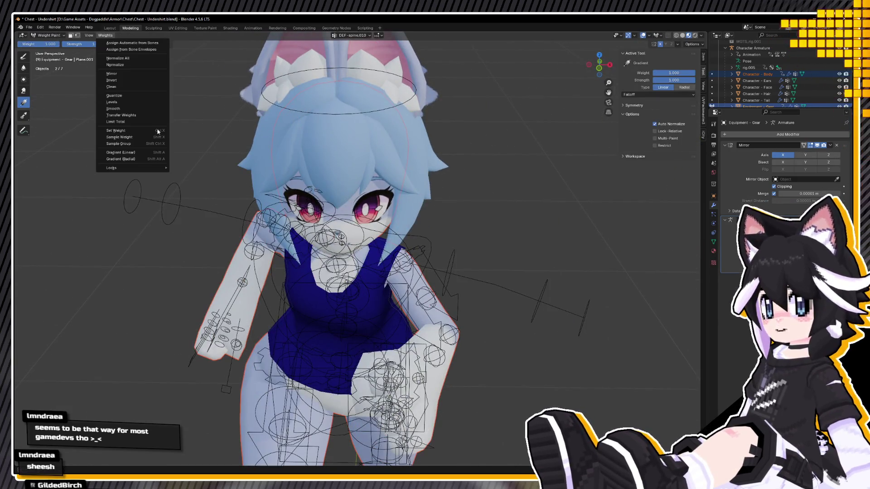
pyautogui.click(157, 118)
pyautogui.moveTo(200, 277); pyautogui.dragTo(300, 280, button='middle')
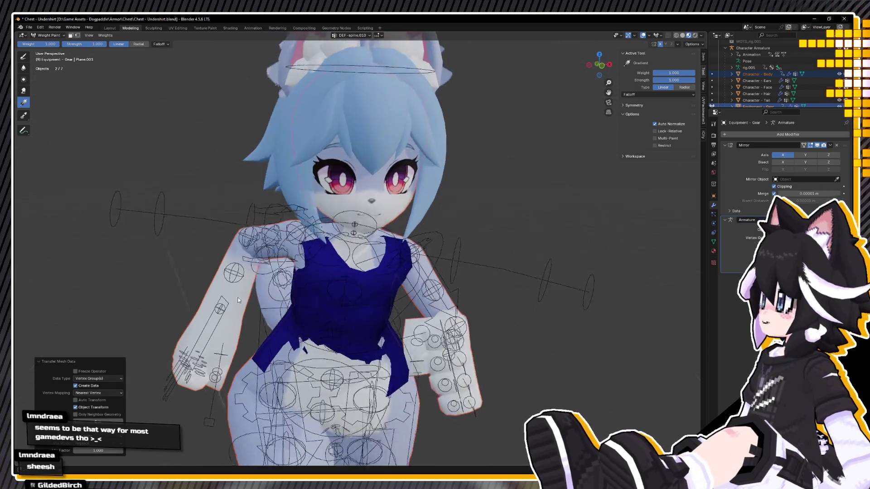
pyautogui.hotkey('ctrl', 'z')
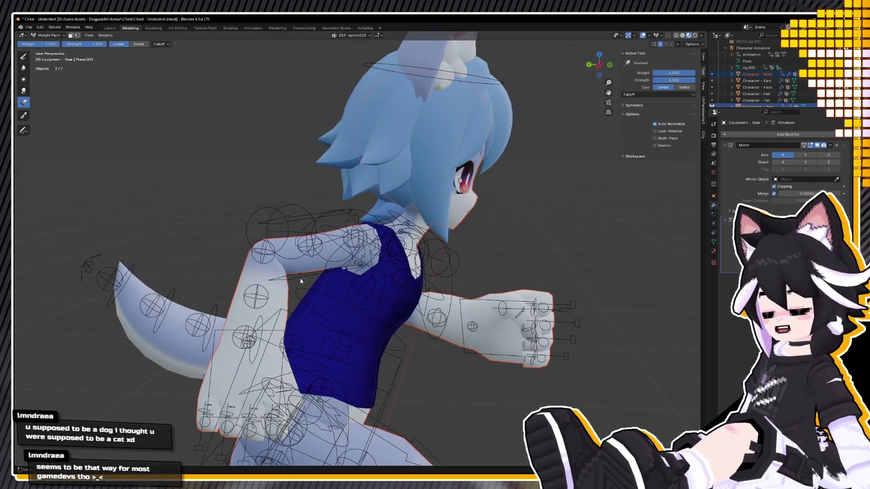
pyautogui.click(253, 28)
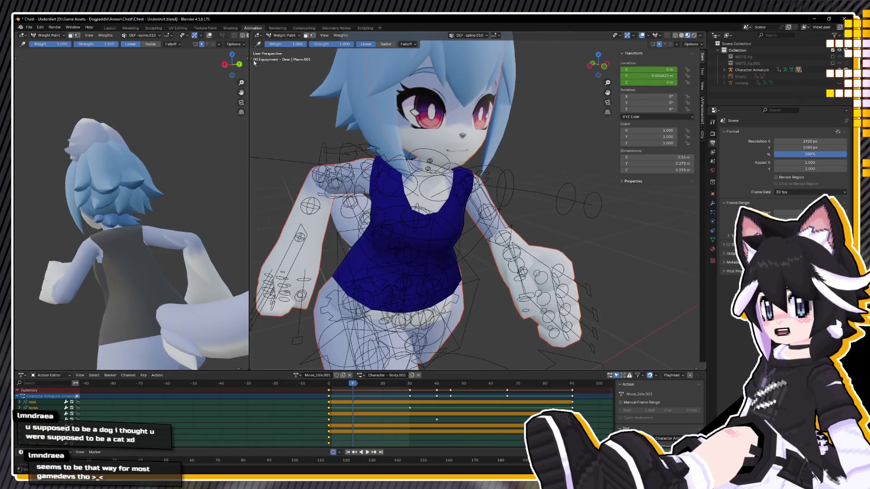
# Assign the T-pose action to the Character Armature at frame 0, then switch to Layout
pyautogui.click(739, 70)
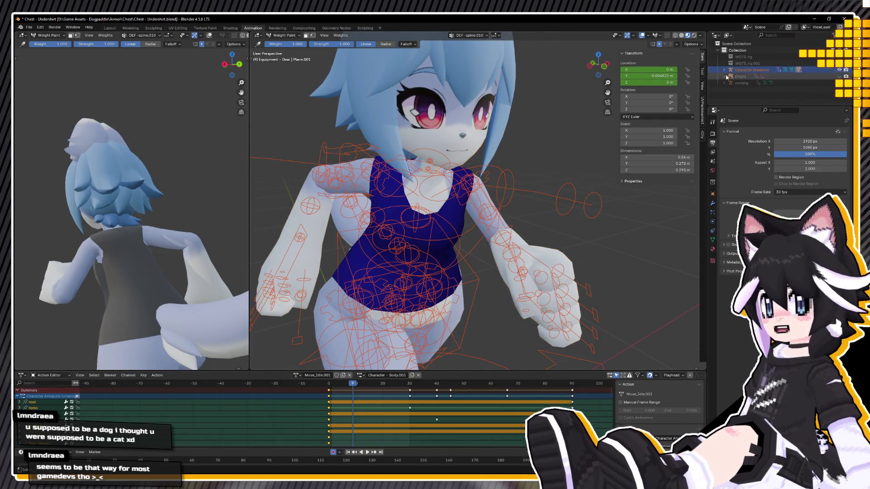
pyautogui.click(281, 36)
pyautogui.click(278, 45)
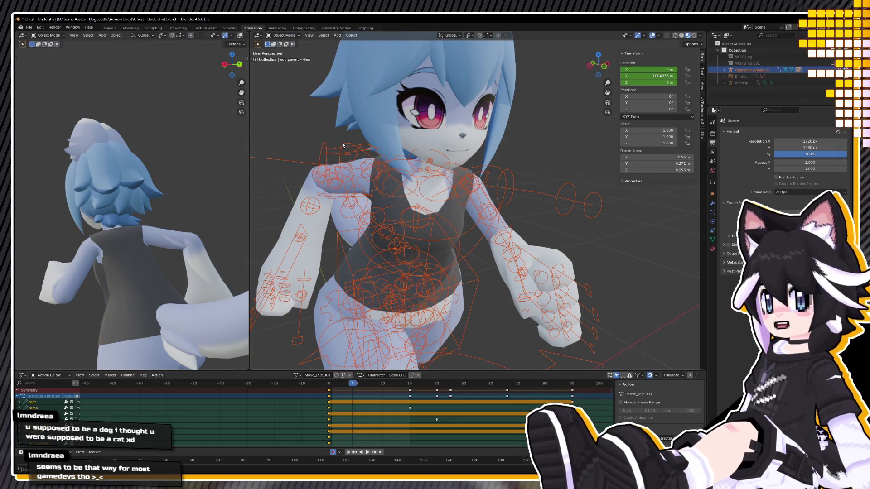
pyautogui.click(285, 58)
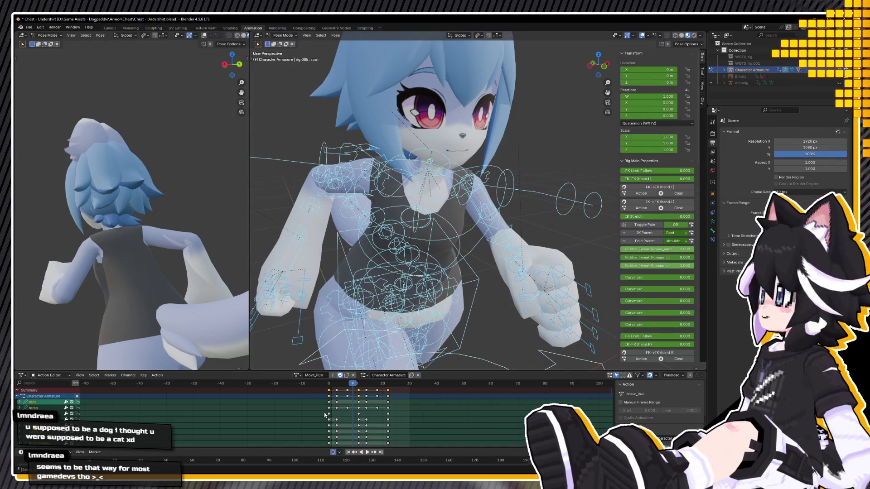
pyautogui.click(297, 375)
pyautogui.click(326, 431)
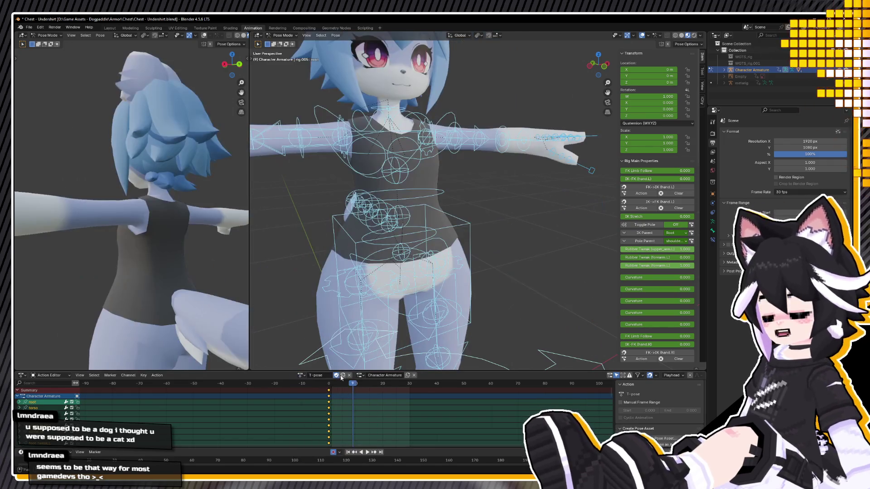
pyautogui.moveTo(327, 386); pyautogui.dragTo(329, 386)
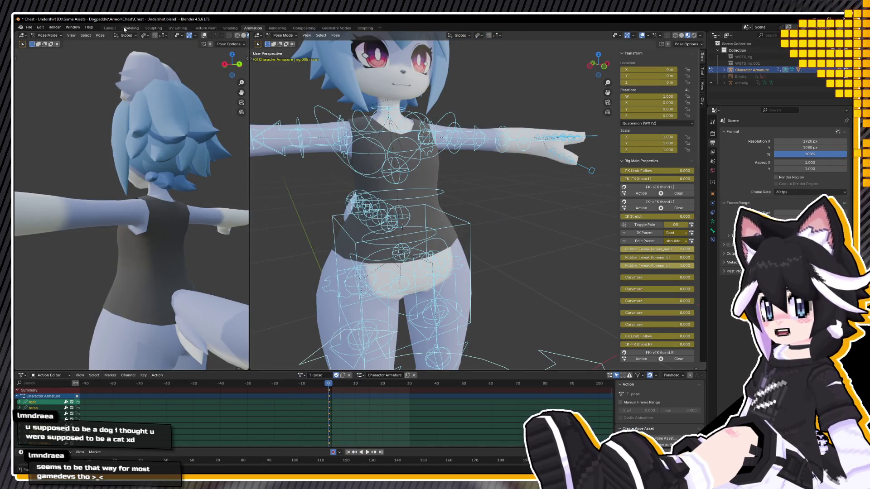
pyautogui.click(129, 28)
pyautogui.click(109, 28)
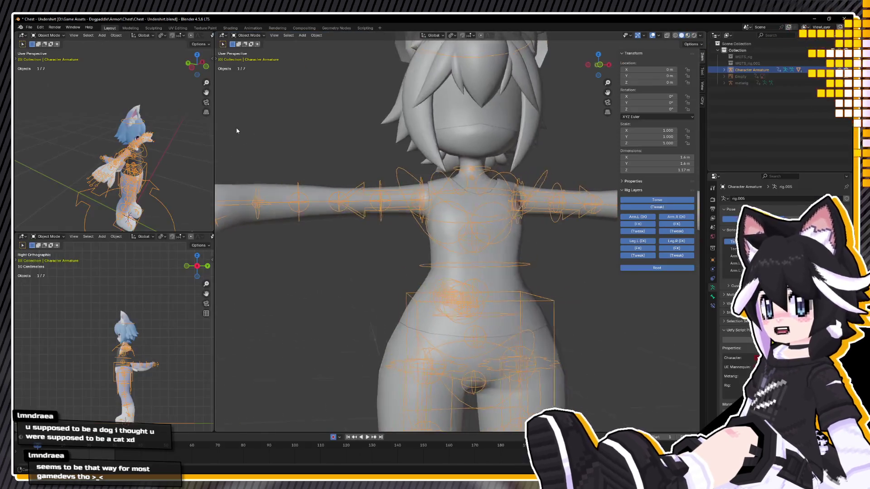
# Select the body, then the undershirt as active, and enter Weight Paint mode
pyautogui.click(563, 260)
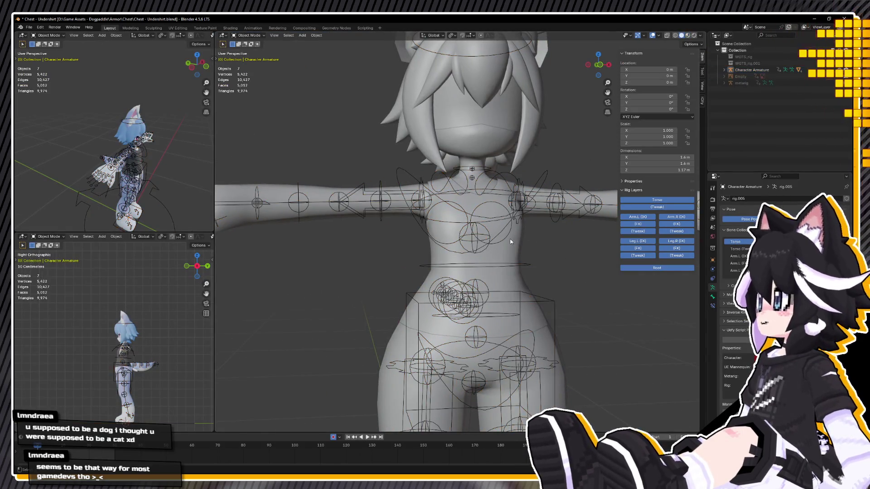
pyautogui.click(319, 211)
pyautogui.keyDown('shift'); pyautogui.click(511, 246); pyautogui.keyUp('shift')
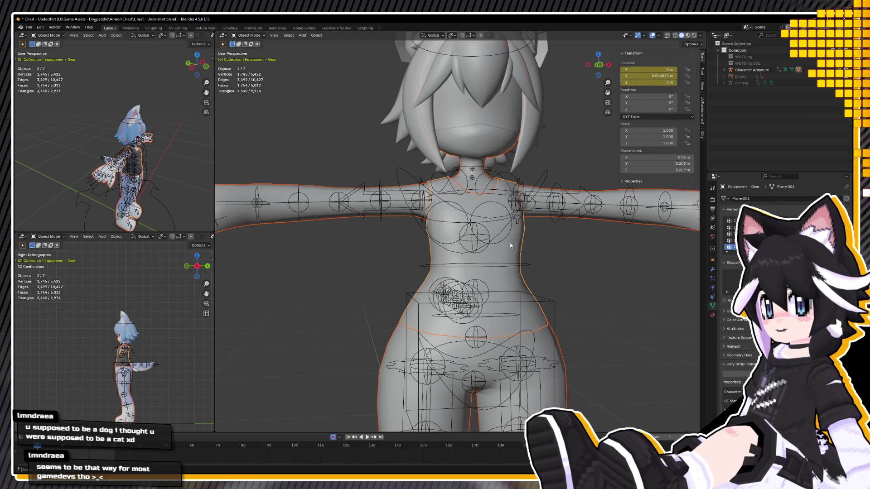
pyautogui.click(248, 36)
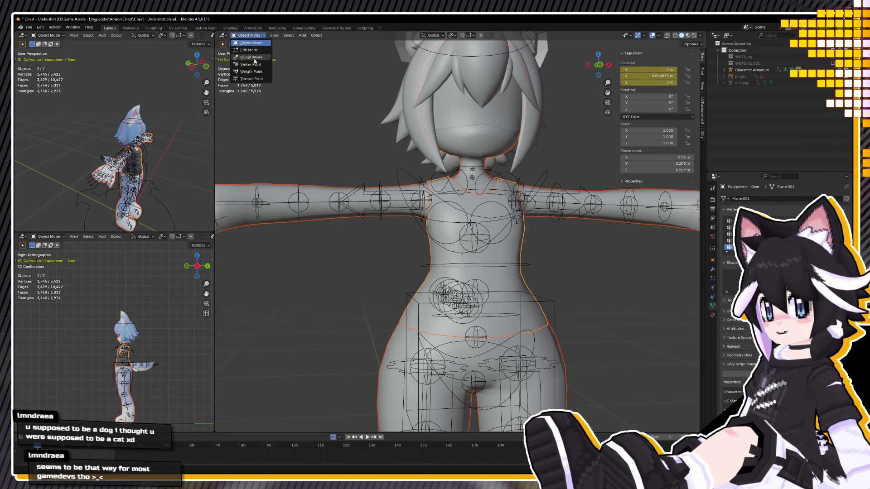
pyautogui.click(252, 72)
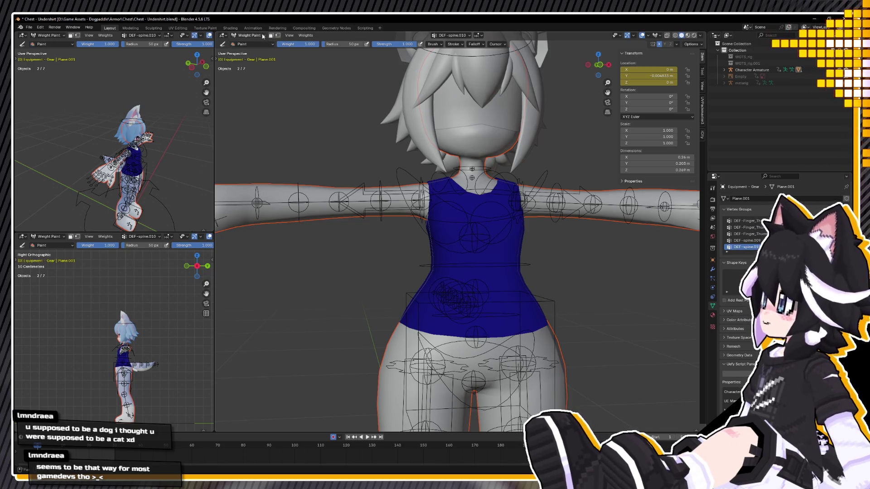
# Smooth the undershirt's vertex weights and transfer the body's weights onto it by nearest vertex
pyautogui.click(290, 37)
pyautogui.click(313, 122)
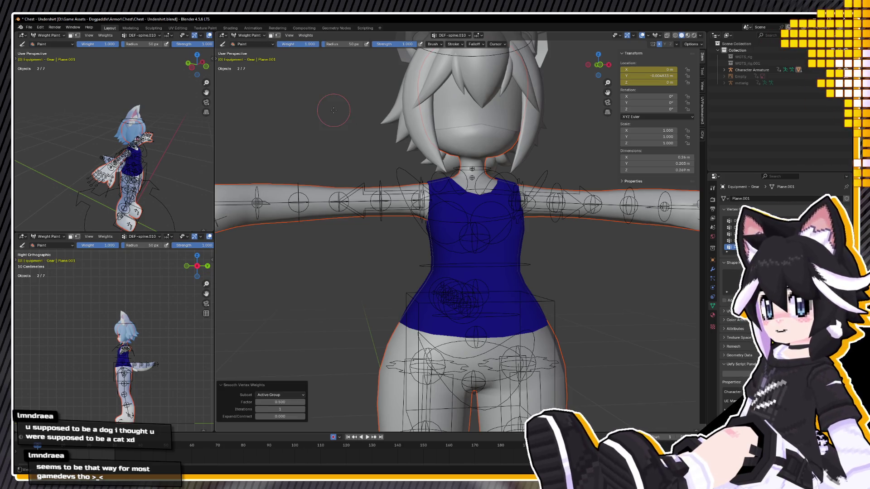
pyautogui.click(307, 36)
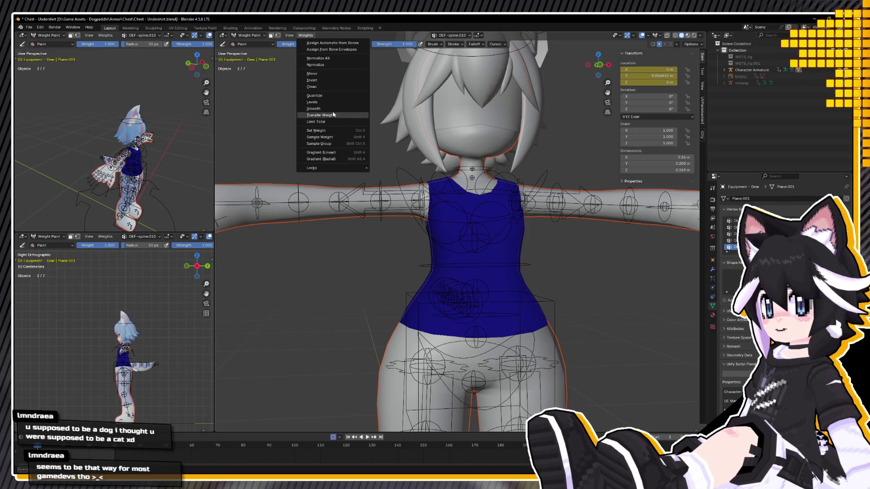
pyautogui.click(321, 117)
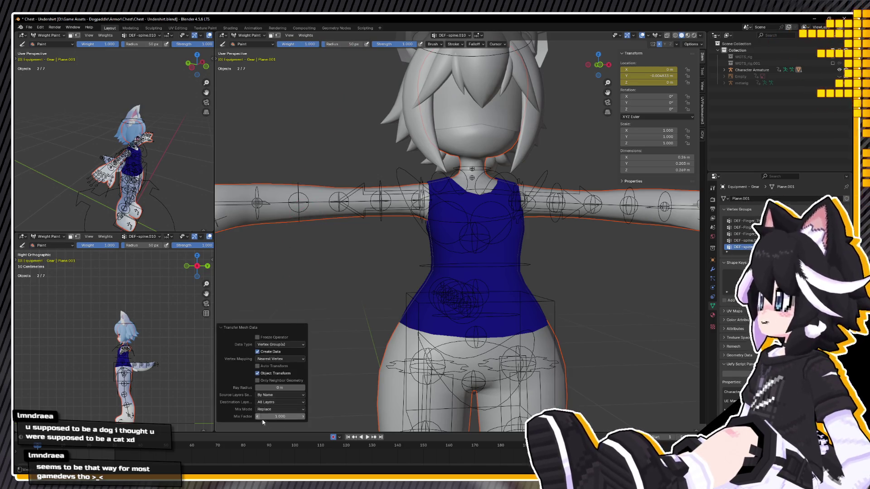
# Check the top from behind and switch back to Object Mode
pyautogui.moveTo(272, 317); pyautogui.dragTo(317, 267, button='middle')
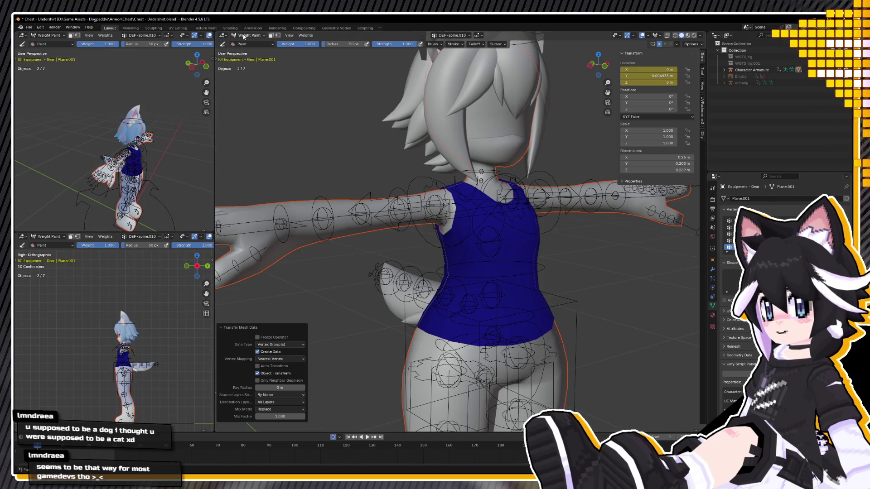
pyautogui.click(262, 39)
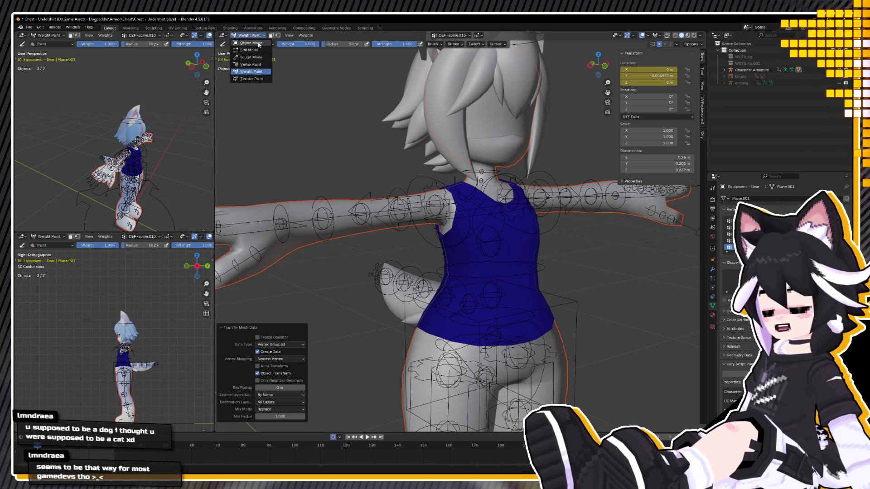
pyautogui.click(252, 37)
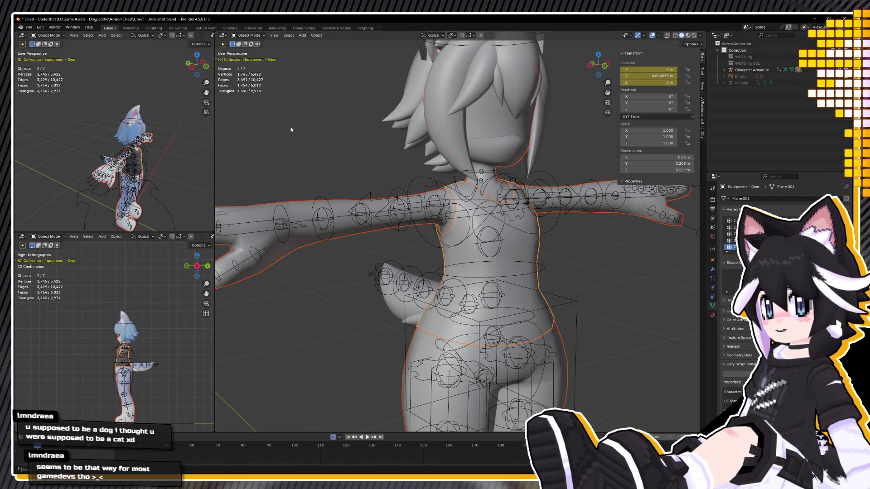
# In the Animation workspace, assign Move_Walk to the armature and play it
pyautogui.click(252, 28)
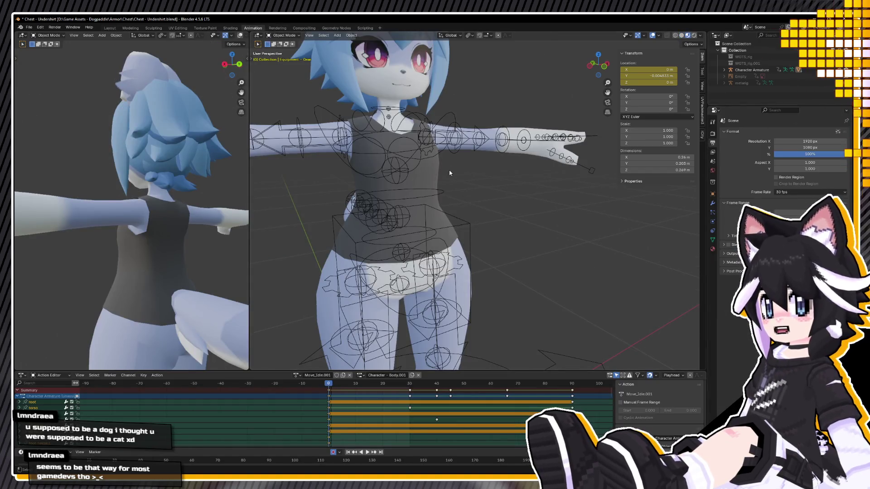
pyautogui.click(406, 265)
pyautogui.click(302, 376)
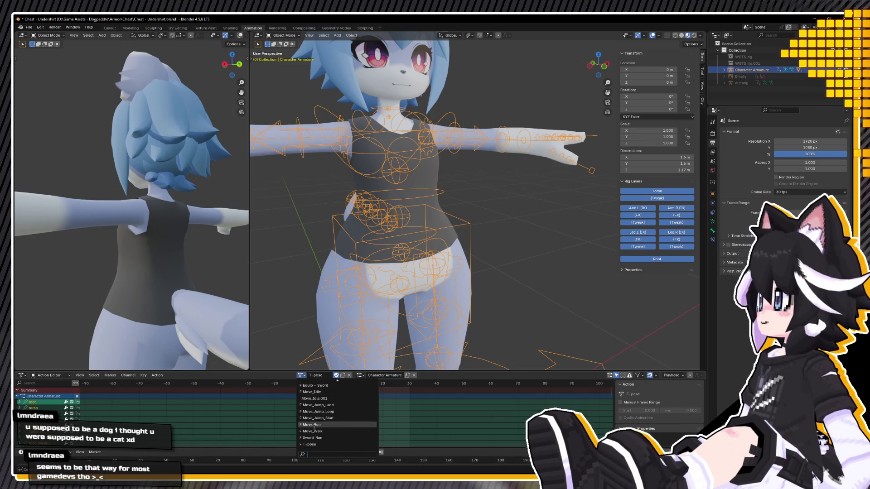
pyautogui.click(315, 431)
pyautogui.press('space')
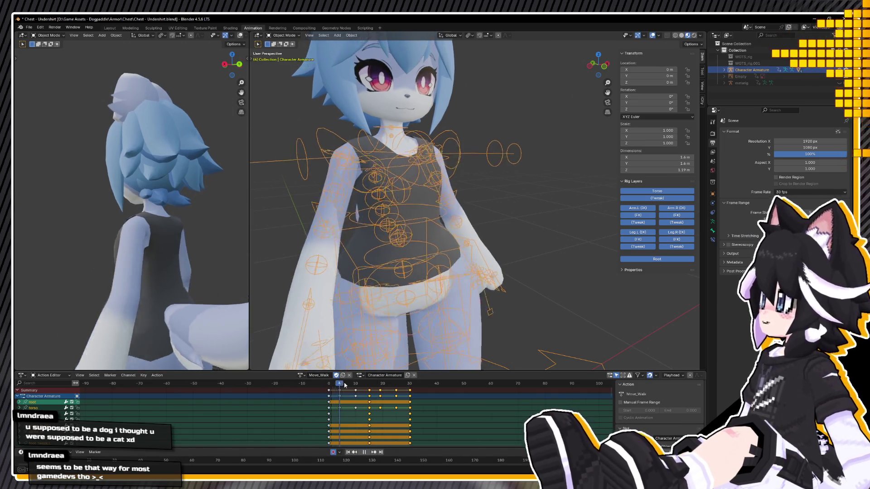
# Play the Move_Run animation from a side view, then stop playback
pyautogui.scroll(-3, 384, 236)
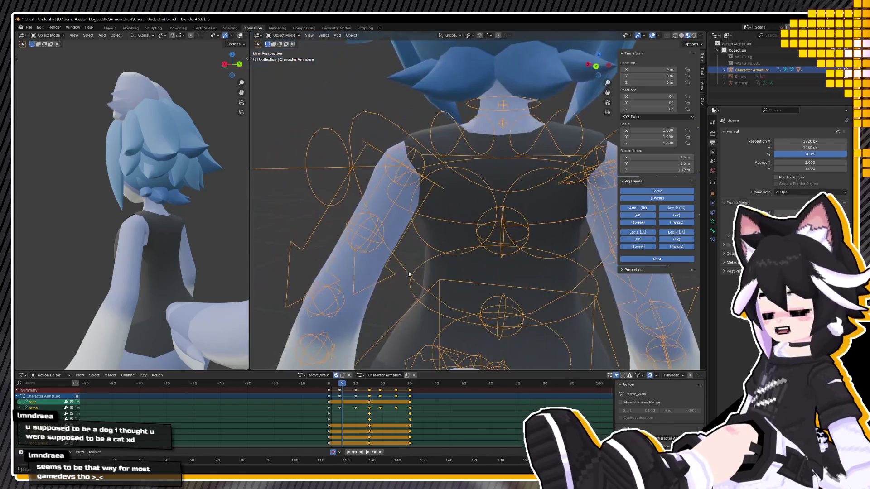
pyautogui.scroll(-2, 385, 236)
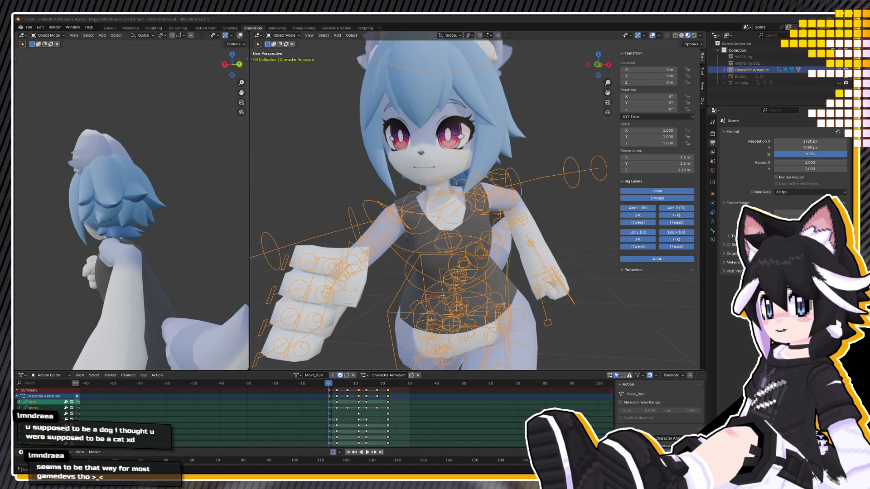
pyautogui.moveTo(354, 263)
pyautogui.mouseDown(button='middle')
pyautogui.moveTo(423, 269)
pyautogui.moveTo(409, 304)
pyautogui.mouseUp(button='middle')
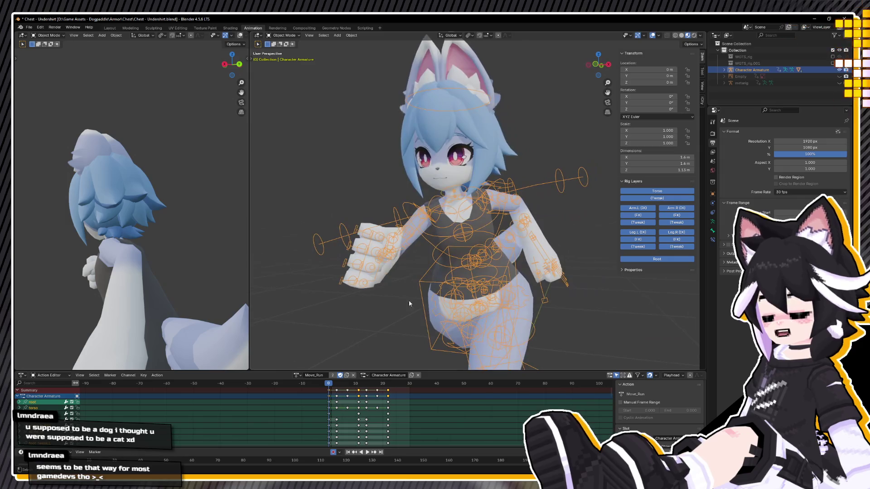
pyautogui.press('space')
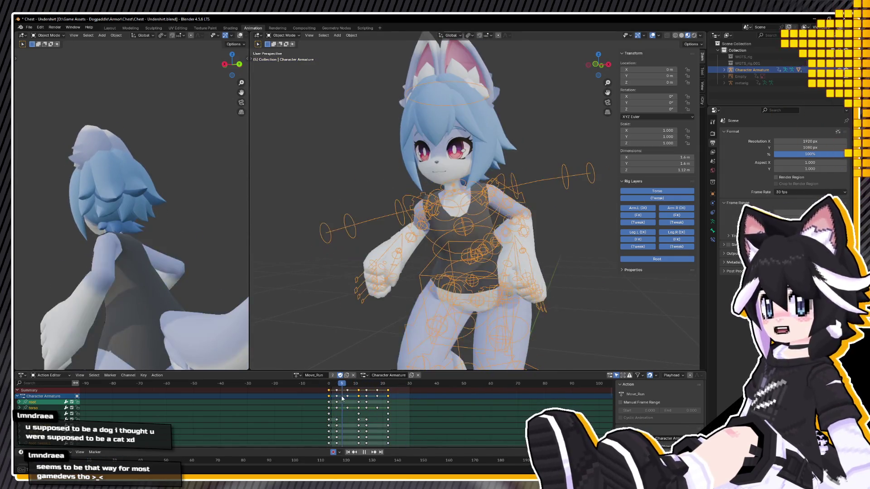
pyautogui.press('space')
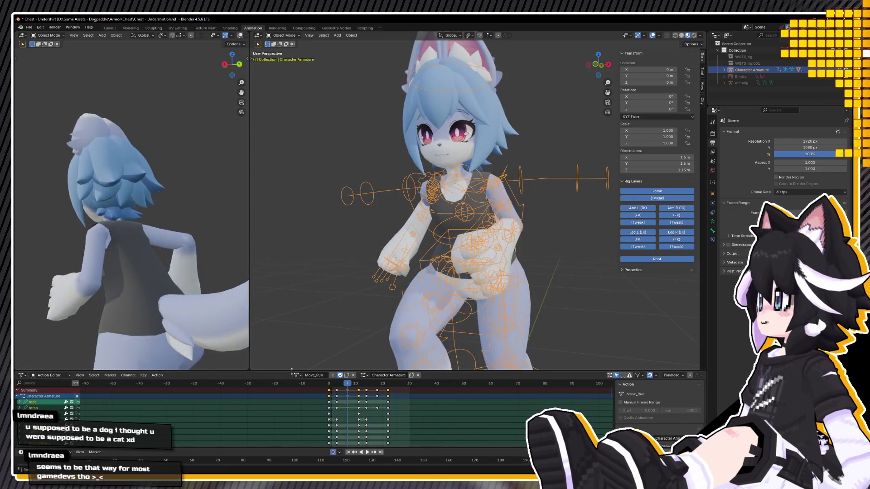
# Switch the rig to Move_Idle, then reset it to T-pose and return to Modeling
pyautogui.click(296, 375)
pyautogui.click(309, 392)
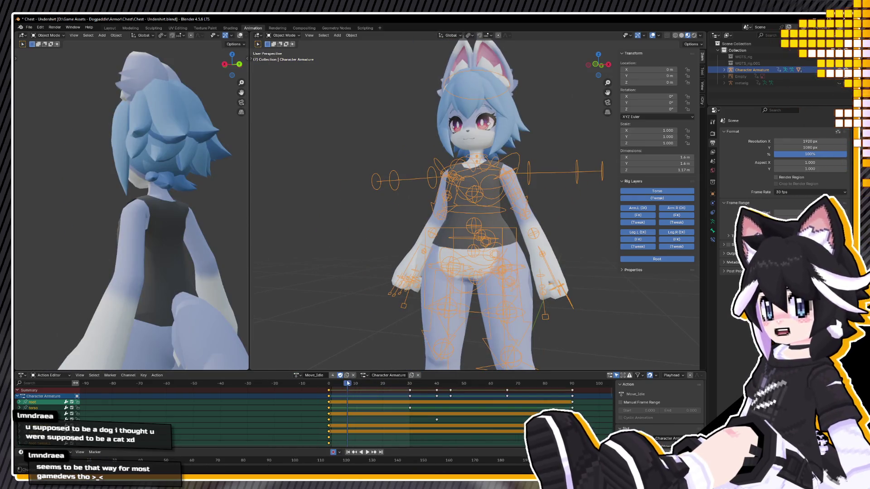
pyautogui.moveTo(351, 303); pyautogui.dragTo(326, 303, button='middle')
pyautogui.click(297, 375)
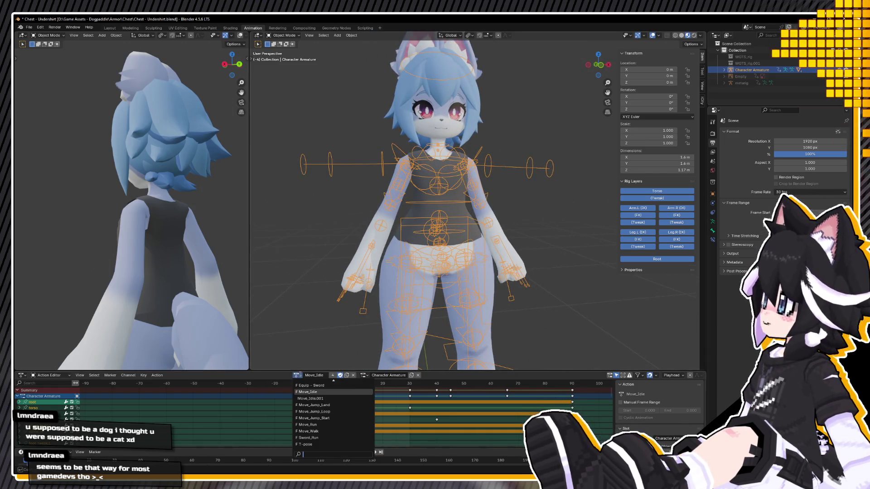
pyautogui.click(313, 445)
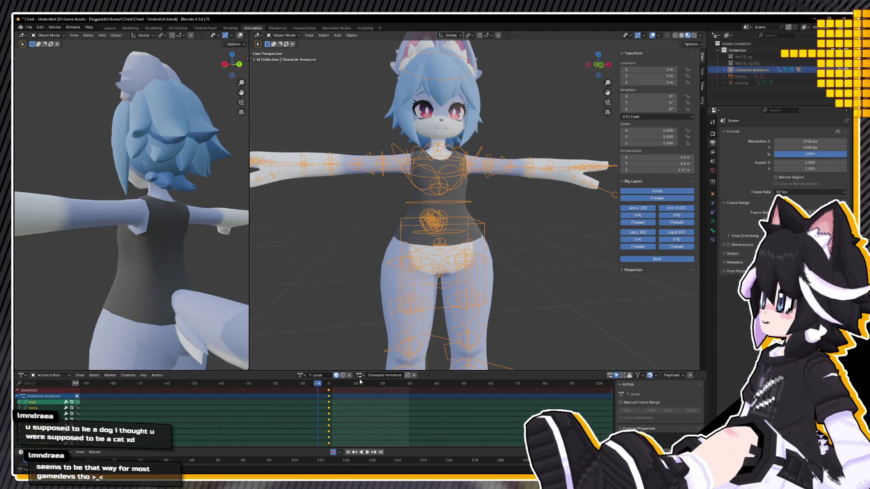
pyautogui.click(132, 28)
pyautogui.press('KP_1')
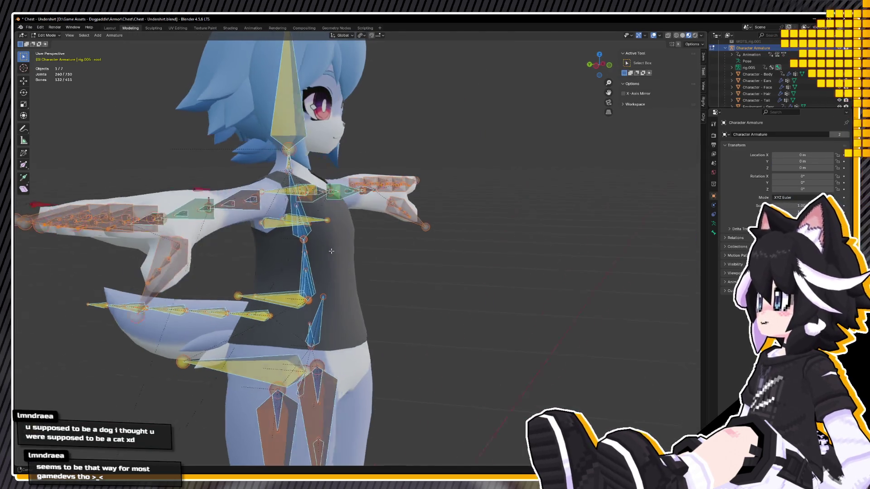
# Select the undershirt top and frame it in a front view
pyautogui.press('Tab')
pyautogui.click(313, 247)
pyautogui.press('KP_Decimal')
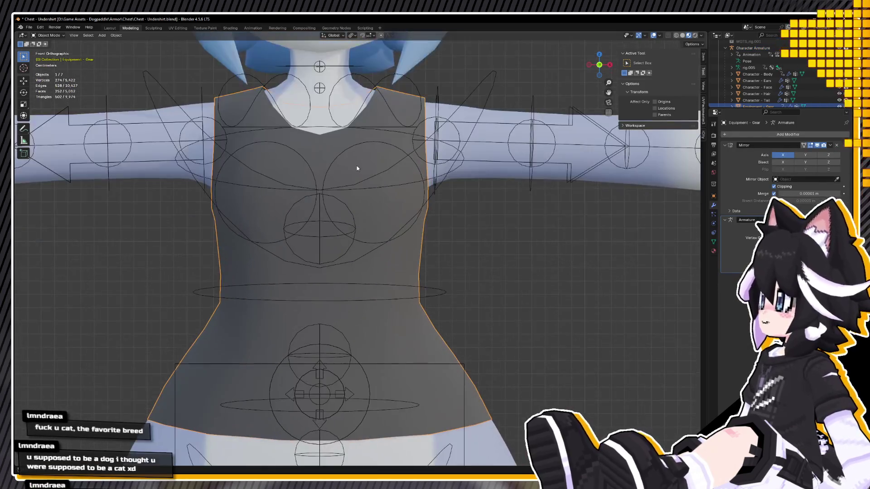
pyautogui.scroll(-6, 316, 173)
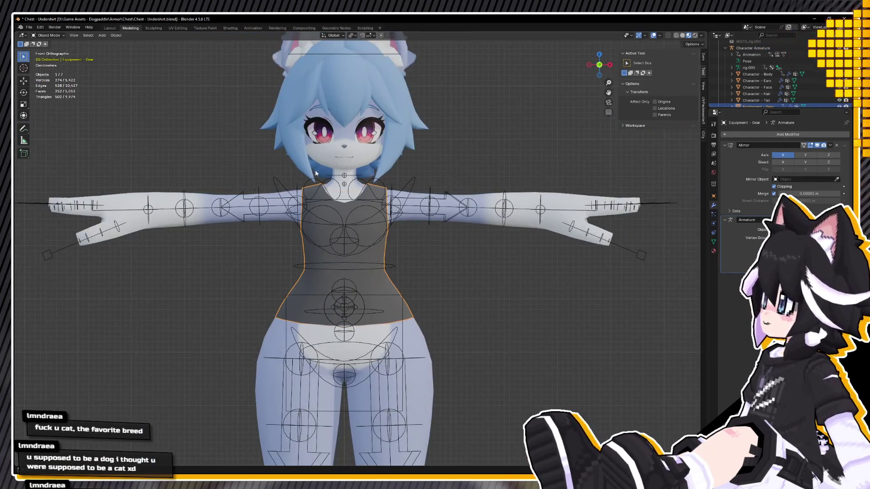
# Save a copy of the file as Chest - Sleeveless.blend
pyautogui.click(29, 28)
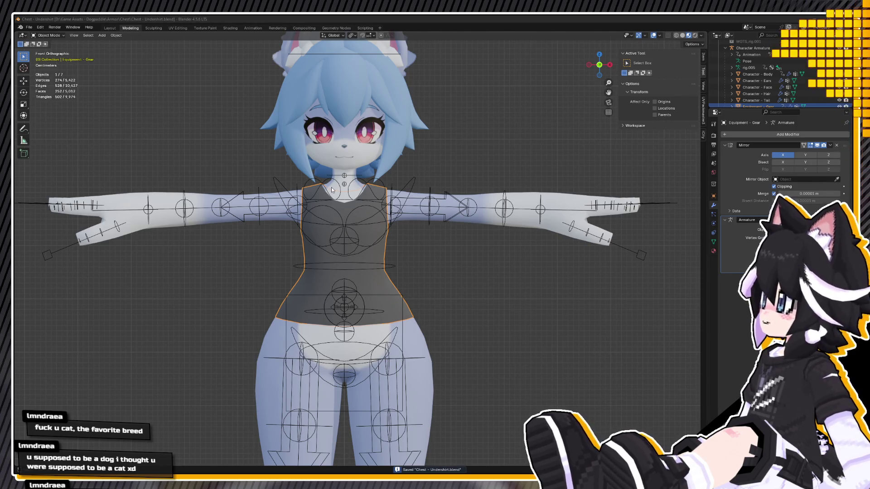
pyautogui.press('Return')
pyautogui.click(30, 28)
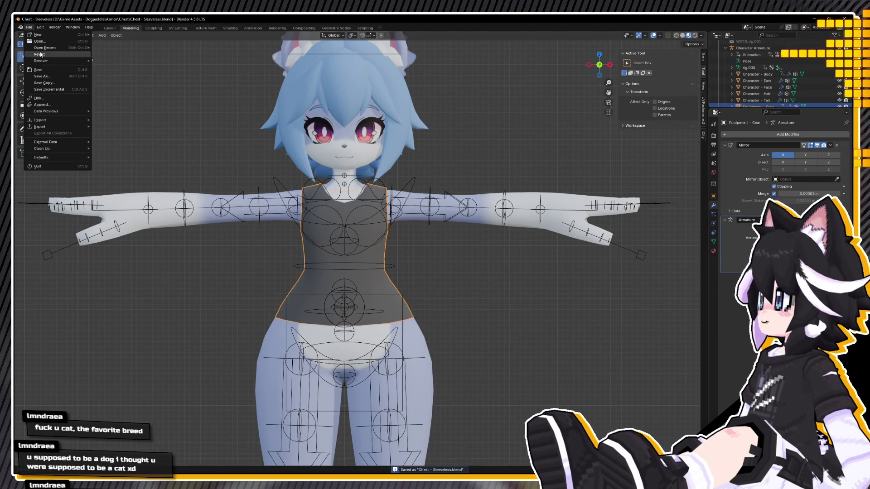
pyautogui.press('Escape')
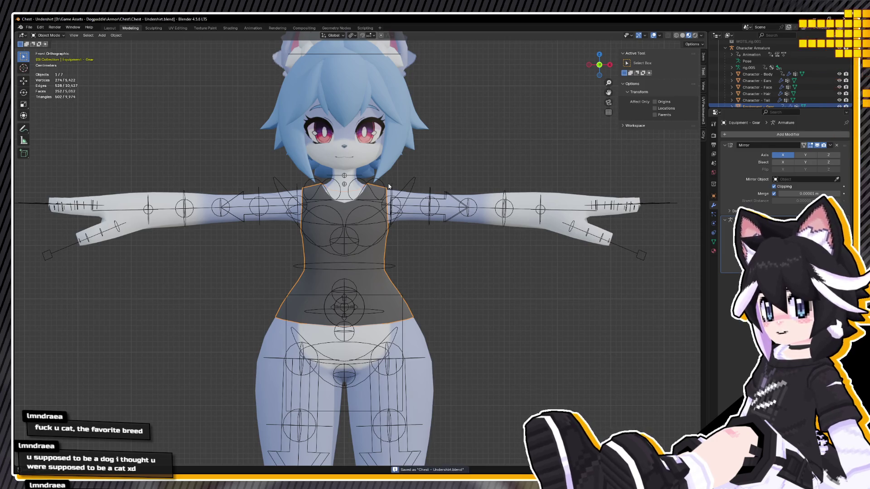
pyautogui.moveTo(401, 149); pyautogui.dragTo(435, 164, button='middle')
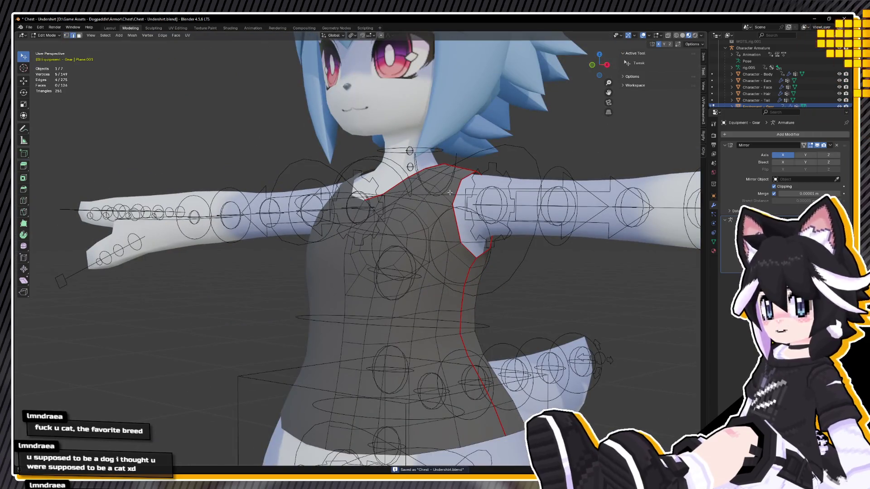
# Edge-slide the armhole loop at the shoulder to widen the sleeveless opening
pyautogui.moveTo(434, 164); pyautogui.dragTo(407, 206, button='middle')
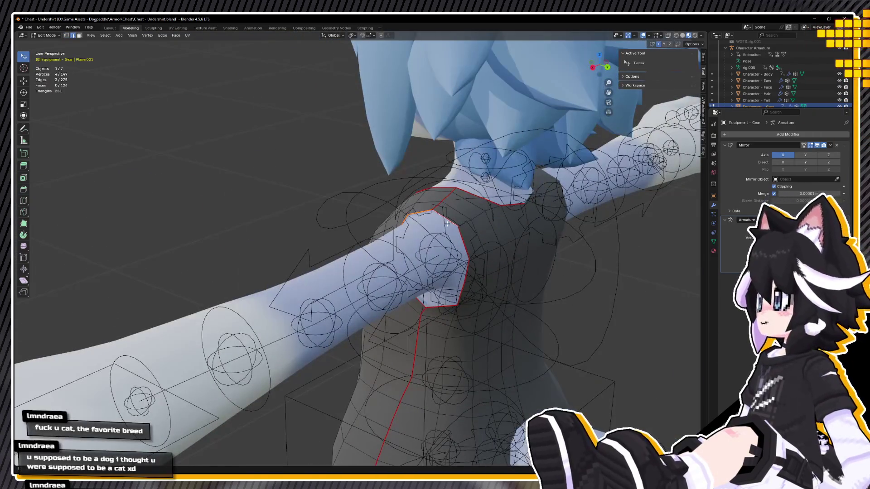
pyautogui.moveTo(461, 243); pyautogui.dragTo(489, 217, button='middle')
pyautogui.press('g')
pyautogui.press('g')
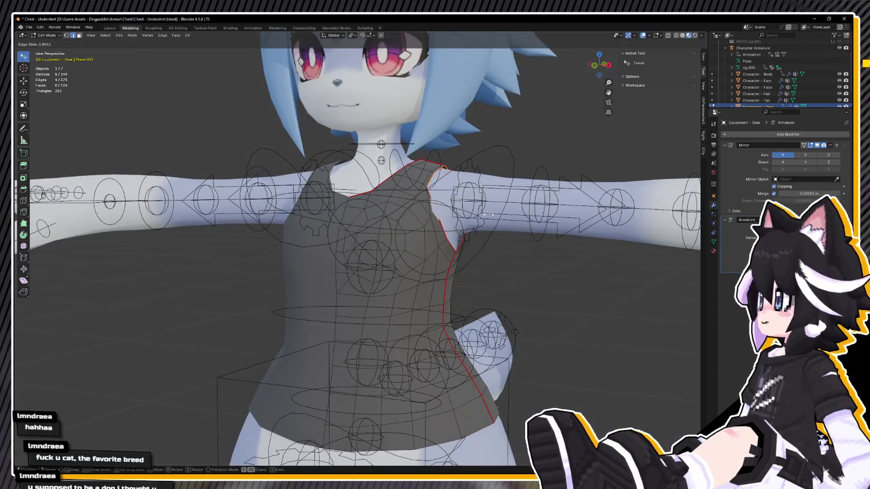
pyautogui.click(491, 216)
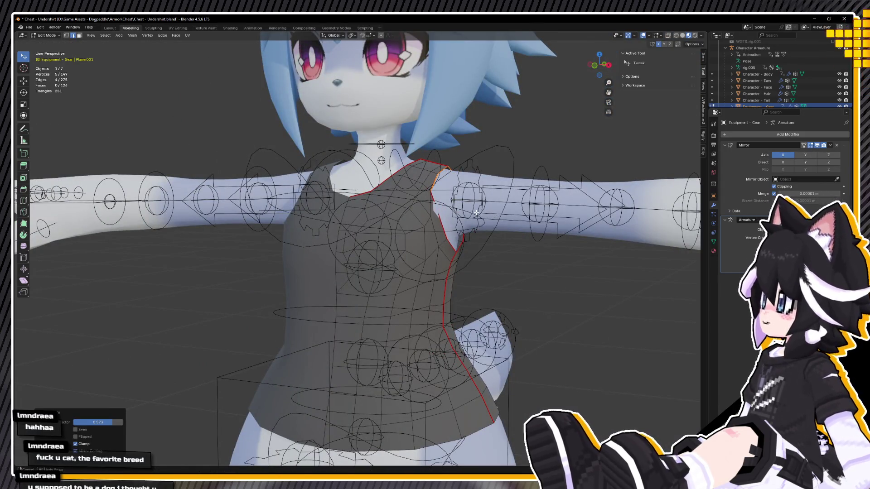
pyautogui.moveTo(490, 216); pyautogui.dragTo(467, 212, button='middle')
pyautogui.press('KP_1')
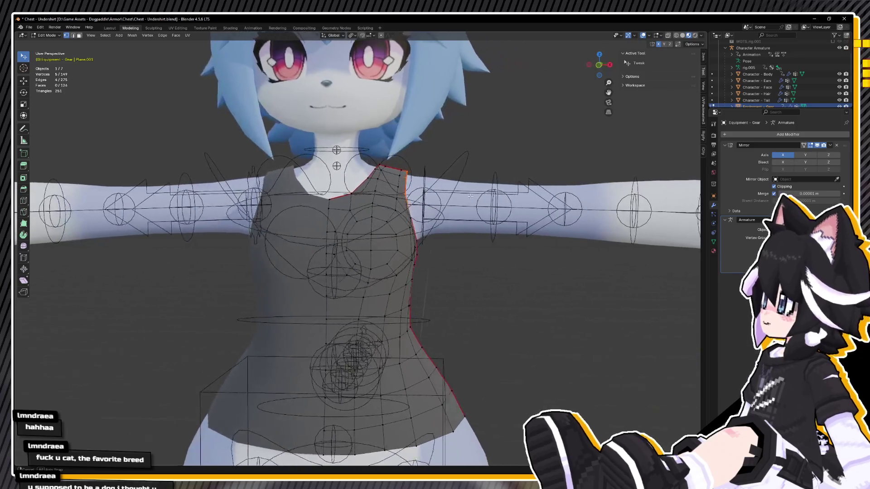
# Inspect the whole character in X-ray view, then hide the armature
pyautogui.hotkey('shift', 'z')
pyautogui.scroll(-5, 396, 191)
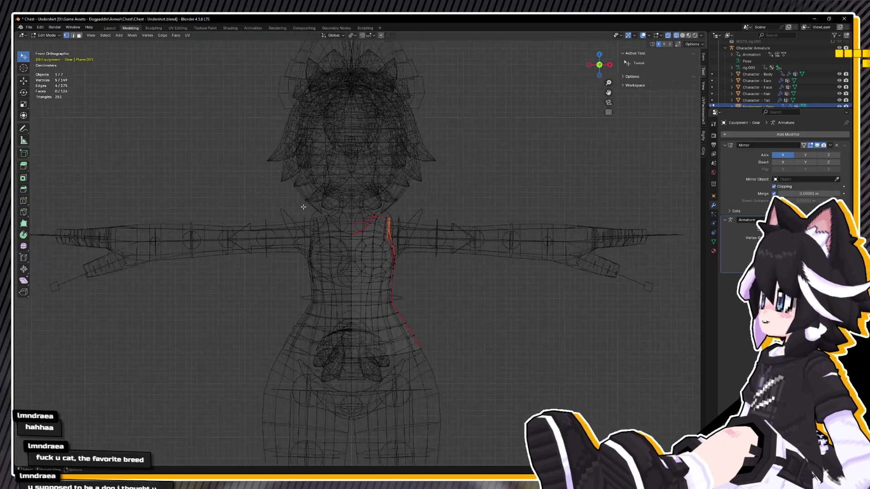
pyautogui.moveTo(396, 192)
pyautogui.mouseDown(button='middle')
pyautogui.moveTo(364, 212)
pyautogui.moveTo(425, 255)
pyautogui.moveTo(435, 244)
pyautogui.mouseUp(button='middle')
pyautogui.hotkey('shift', 'z')
pyautogui.scroll(4, 424, 255)
pyautogui.click(838, 48)
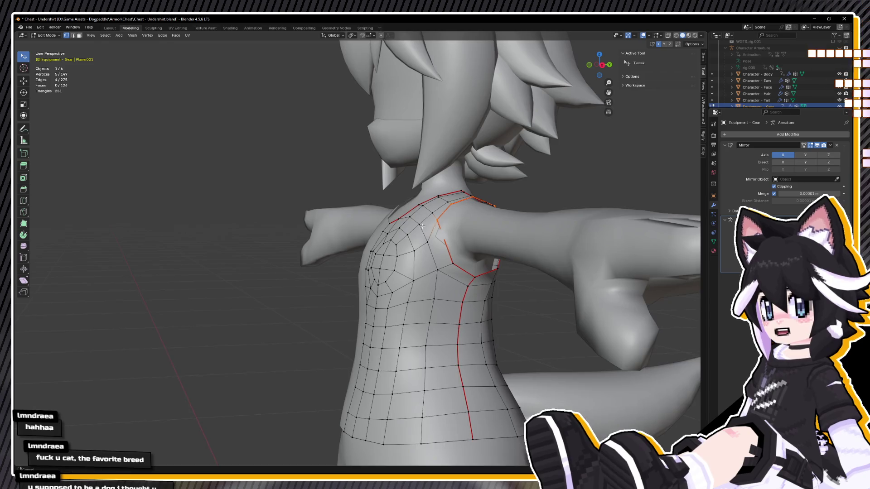
# Try a loop cut near the shoulder edge, then cancel it
pyautogui.moveTo(363, 213); pyautogui.dragTo(402, 218, button='middle')
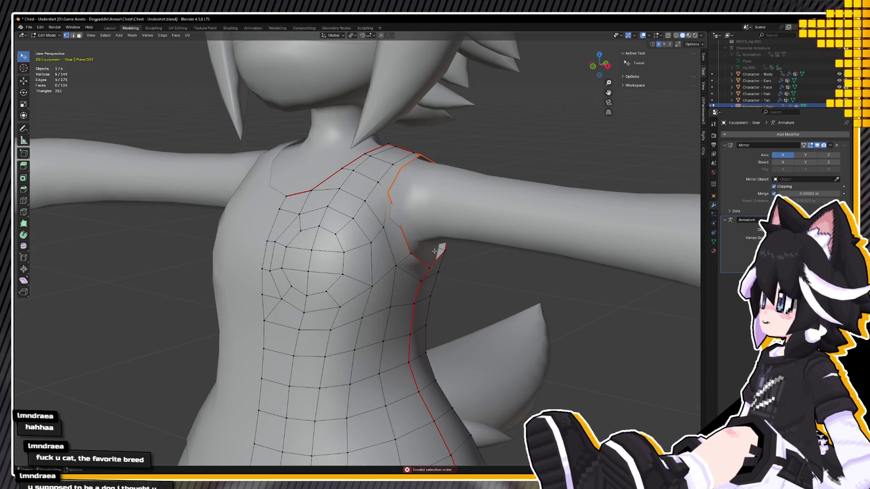
pyautogui.click(401, 226)
pyautogui.hotkey('ctrl', 'r')
pyautogui.press('Escape')
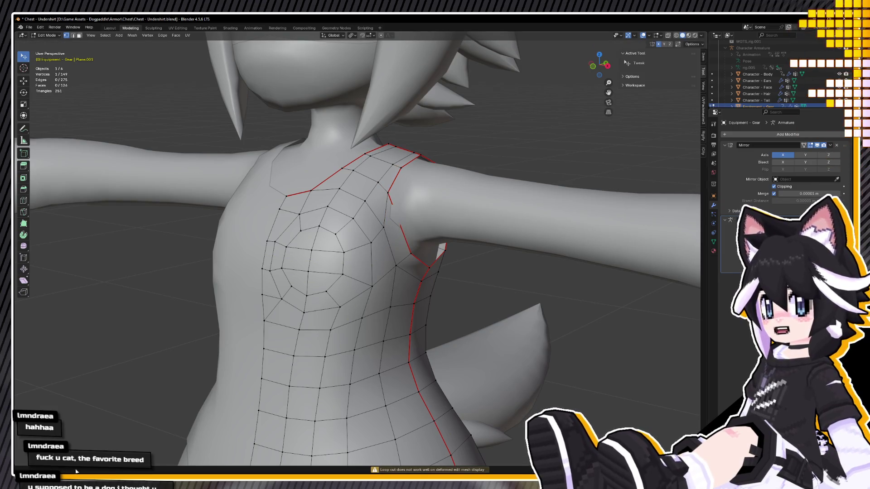
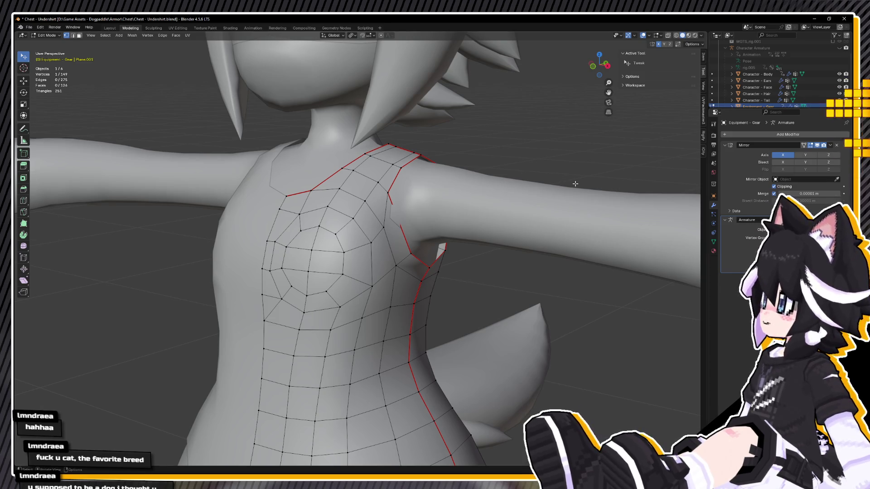
# Cut a new edge on the undershirt's armhole with the Knife tool
pyautogui.moveTo(575, 183); pyautogui.dragTo(359, 195, button='middle')
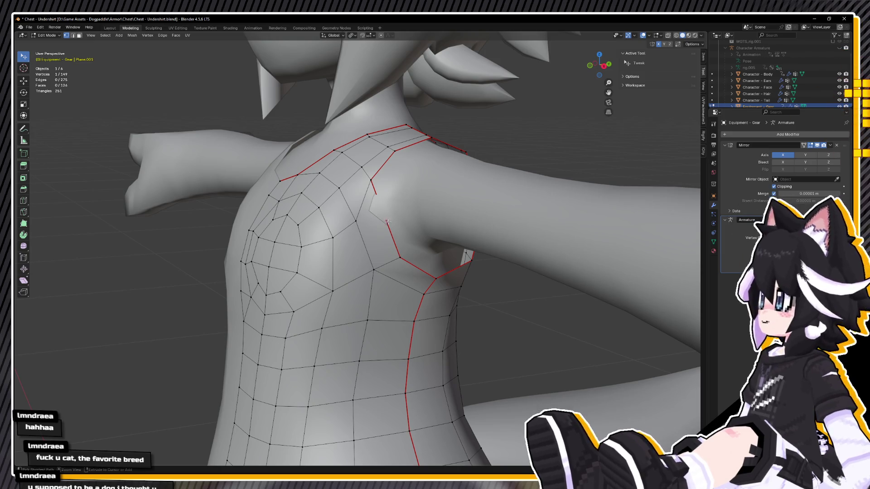
pyautogui.hotkey('ctrl', 'r')
pyautogui.press('Escape')
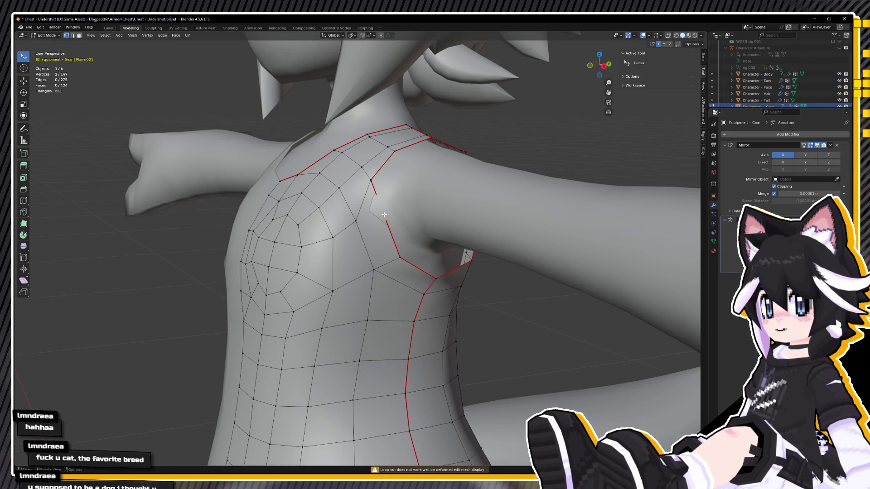
pyautogui.press('k')
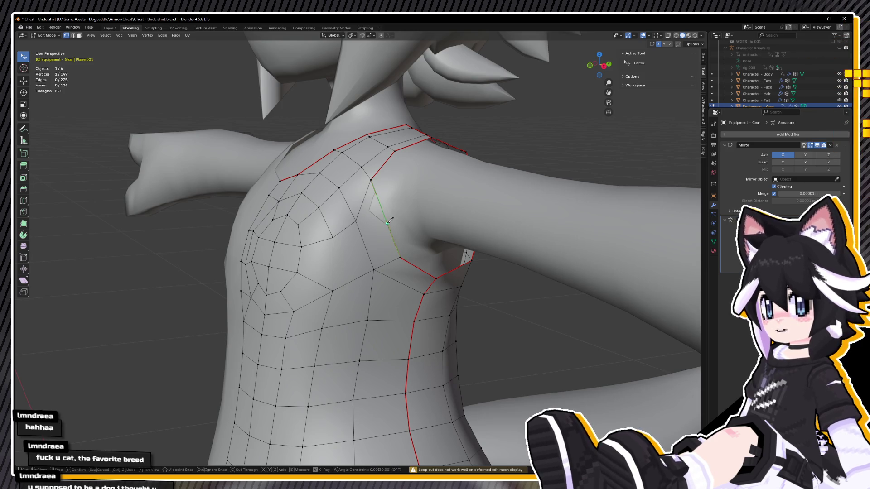
pyautogui.click(355, 221)
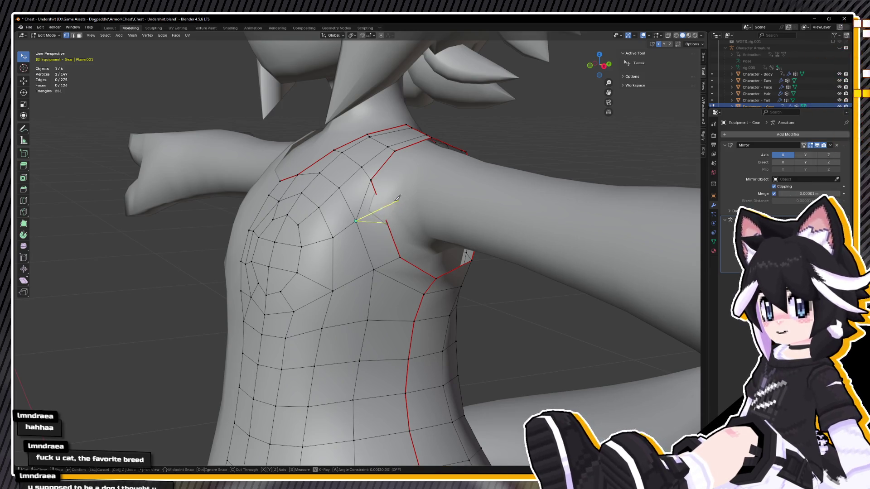
# In front X-ray view, move the new armhole vertex along X to fit the shoulder
pyautogui.press('KP_1')
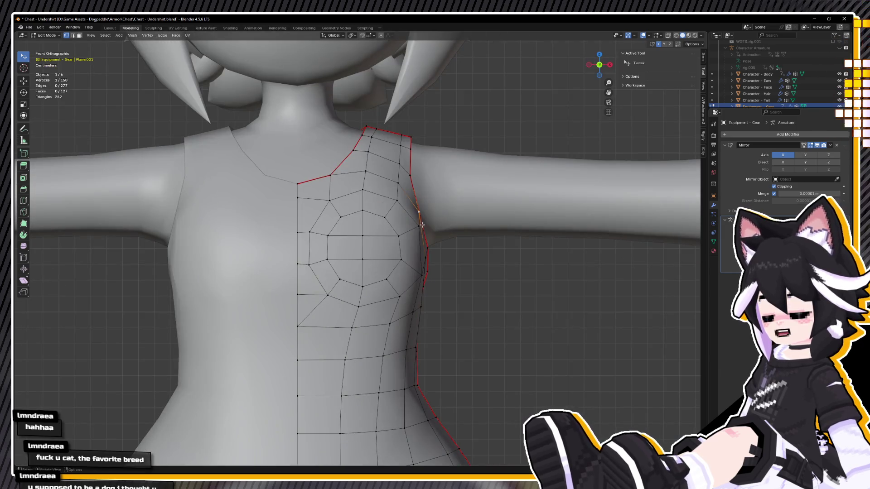
pyautogui.hotkey('alt', 'z')
pyautogui.moveTo(443, 227); pyautogui.dragTo(445, 235)
pyautogui.moveTo(445, 235)
pyautogui.mouseDown(button='middle')
pyautogui.moveTo(388, 239)
pyautogui.moveTo(409, 227)
pyautogui.mouseUp(button='middle')
pyautogui.press('KP_1')
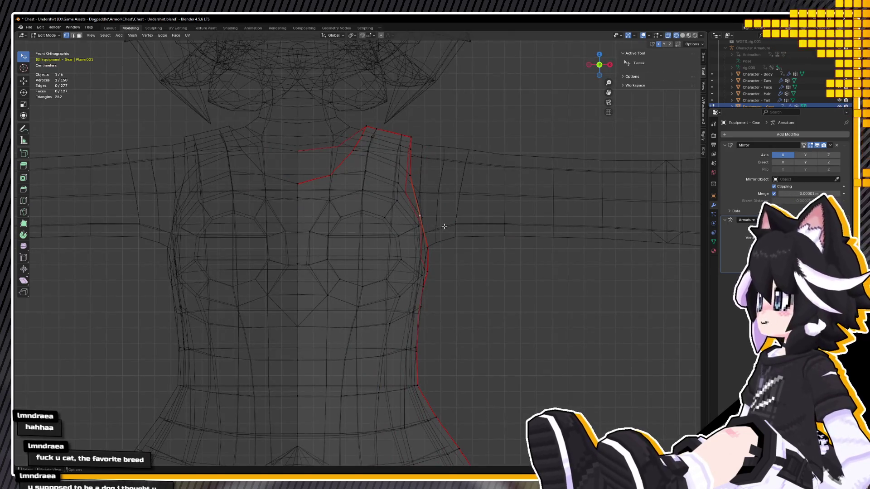
pyautogui.press('g')
pyautogui.press('x')
pyautogui.click(445, 228)
# Join the two shoulder vertices with a new edge, then dissolve the unwanted edge
pyautogui.hotkey('alt', 'z')
pyautogui.moveTo(445, 228); pyautogui.dragTo(444, 248, button='middle')
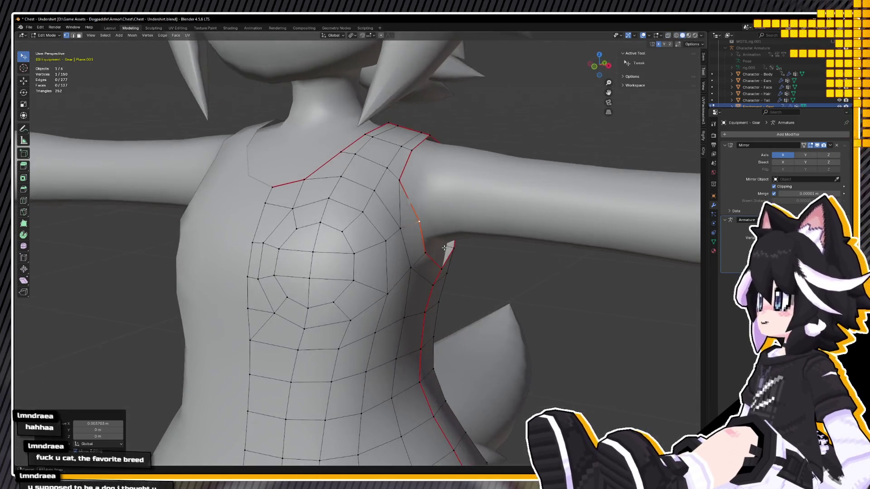
pyautogui.press('KP_1')
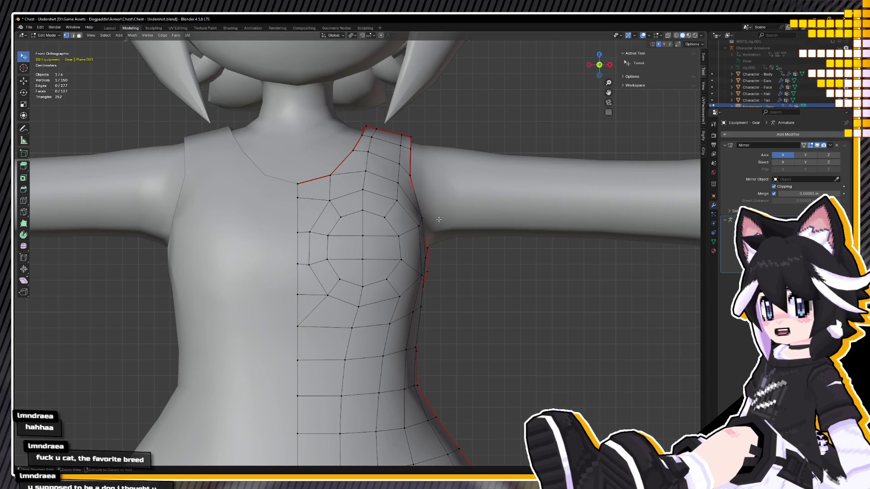
pyautogui.moveTo(438, 219); pyautogui.dragTo(356, 241, button='middle')
pyautogui.press('g')
pyautogui.press('y')
pyautogui.press('Escape')
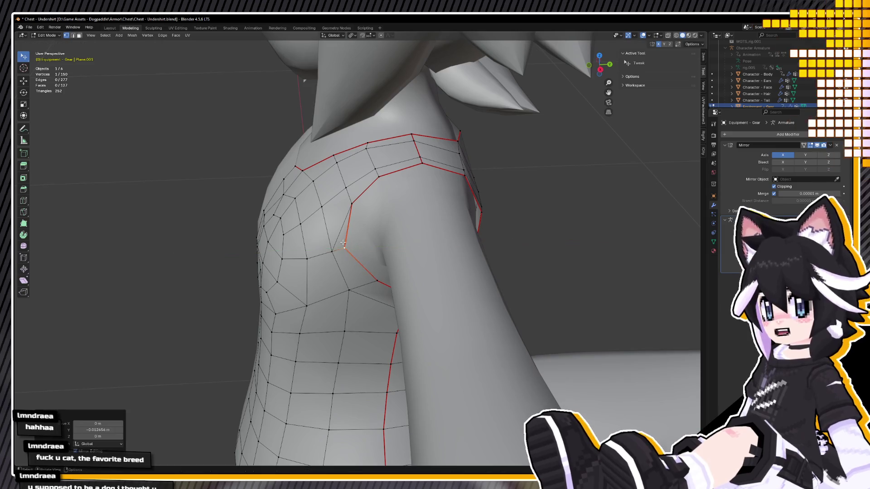
pyautogui.moveTo(341, 227); pyautogui.dragTo(390, 181, button='middle')
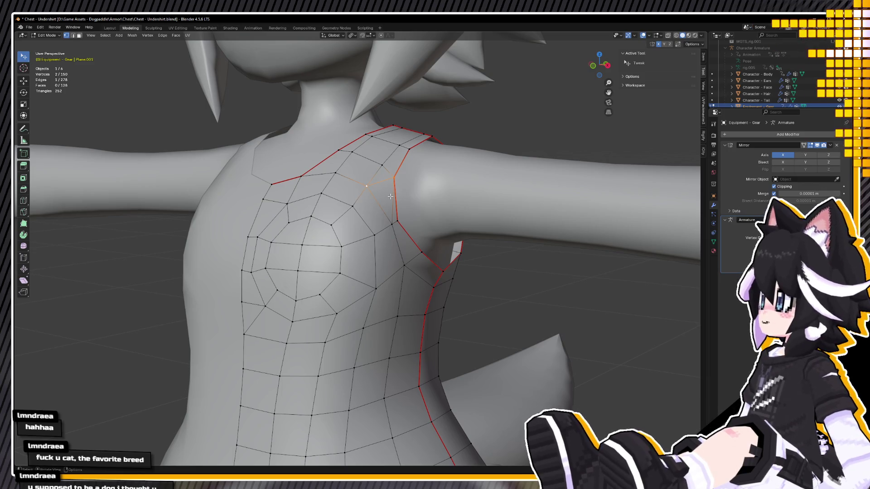
pyautogui.press('j')
pyautogui.press('x')
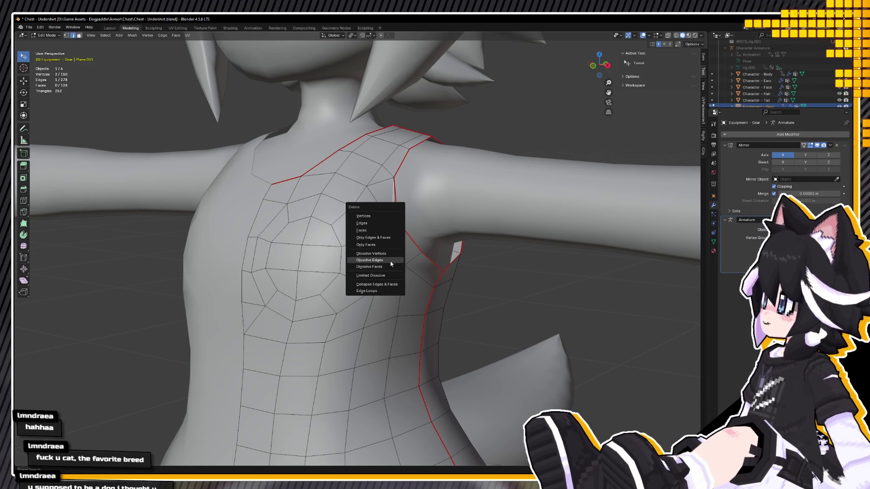
pyautogui.click(372, 260)
pyautogui.moveTo(372, 260)
pyautogui.mouseDown(button='middle')
pyautogui.moveTo(346, 289)
pyautogui.moveTo(439, 231)
pyautogui.mouseUp(button='middle')
# Select the shoulder vertex, leave it in place, and check the undershirt in Object Mode
pyautogui.click(392, 241)
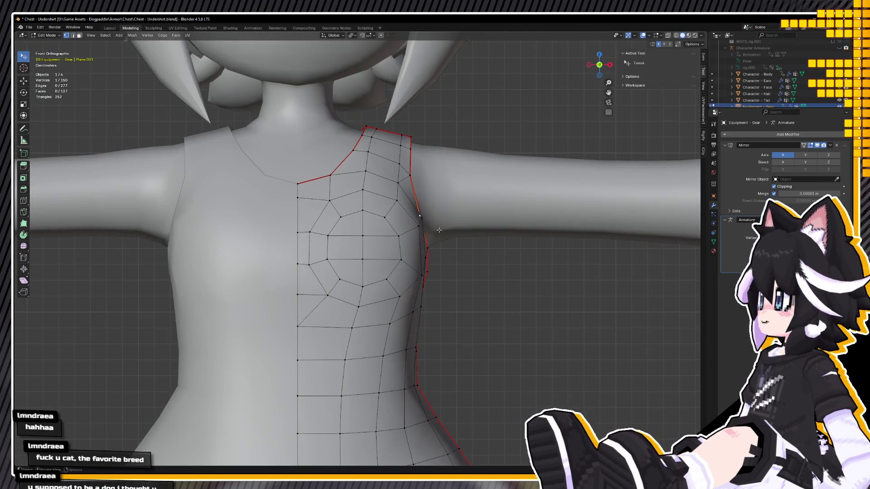
pyautogui.click(417, 178)
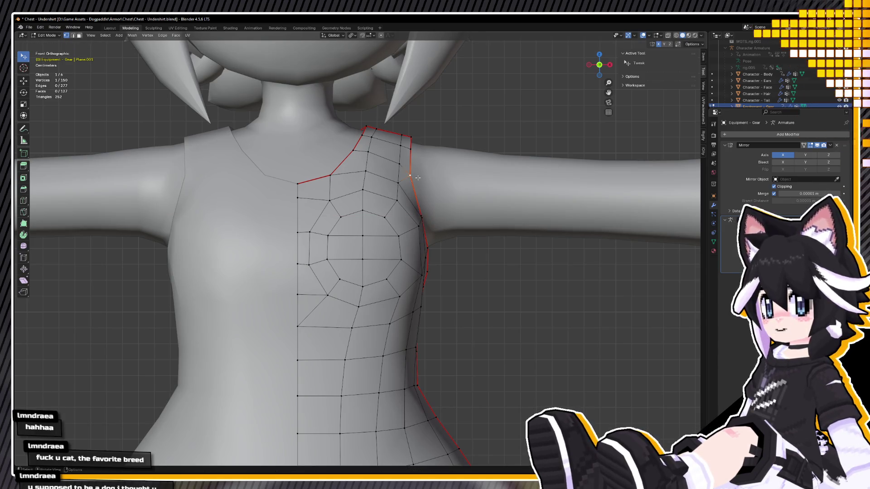
pyautogui.press('g')
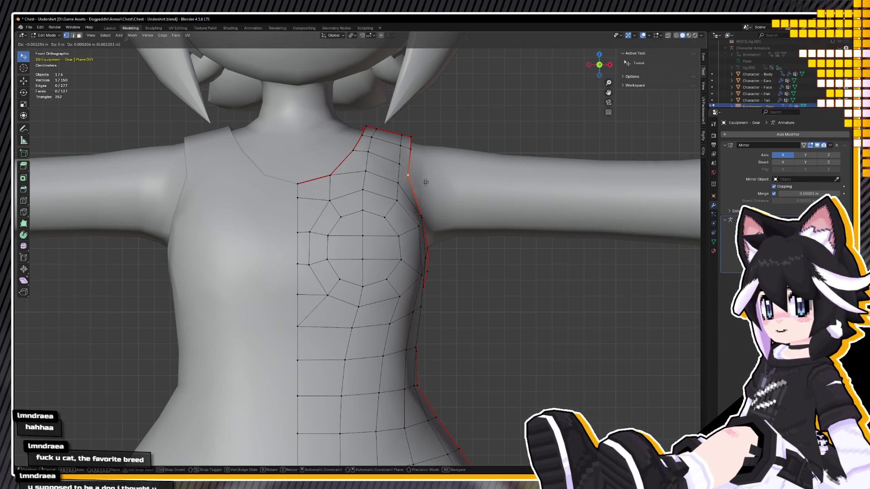
pyautogui.press('Escape')
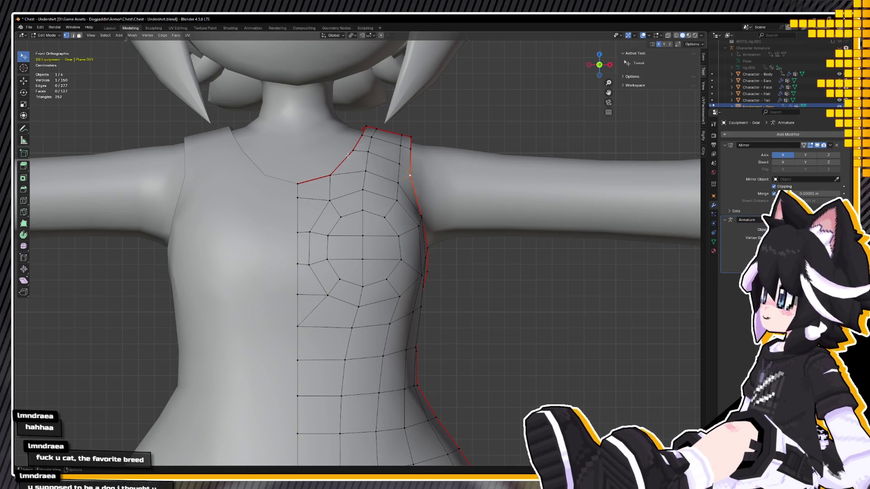
pyautogui.moveTo(343, 155); pyautogui.dragTo(354, 155, button='middle')
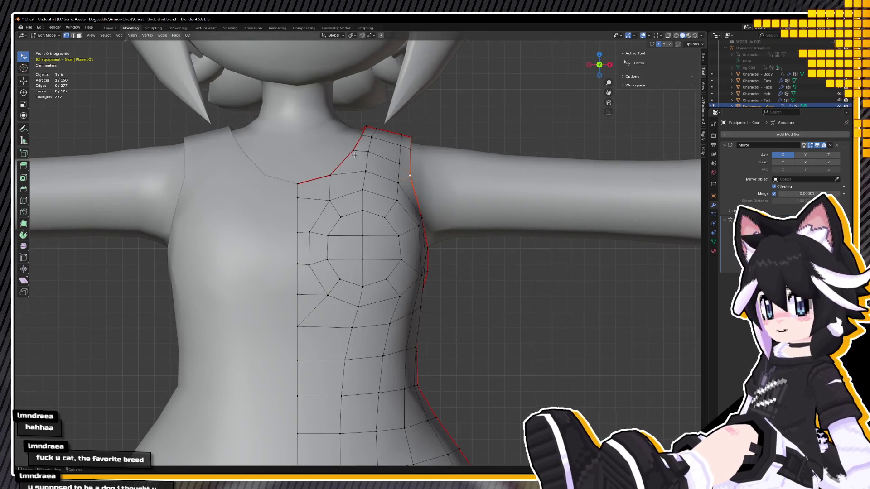
pyautogui.scroll(-8, 356, 150)
pyautogui.press('Tab')
pyautogui.press('Tab')
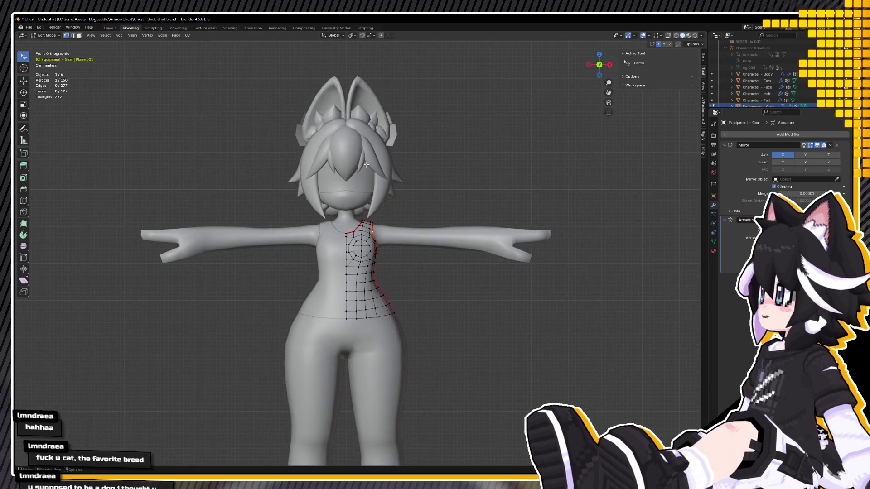
pyautogui.press('Tab')
# Reselect the undershirt object and enter Edit Mode on it again
pyautogui.scroll(4, 362, 159)
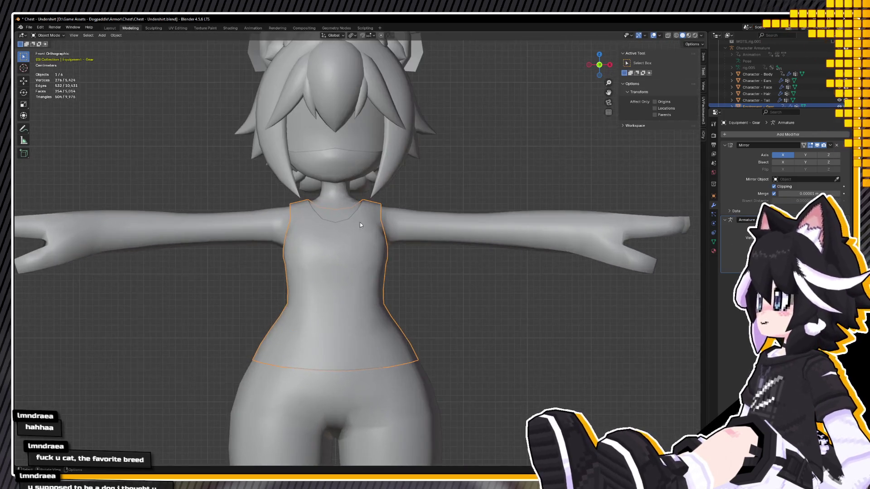
pyautogui.press('Tab')
pyautogui.scroll(3, 359, 222)
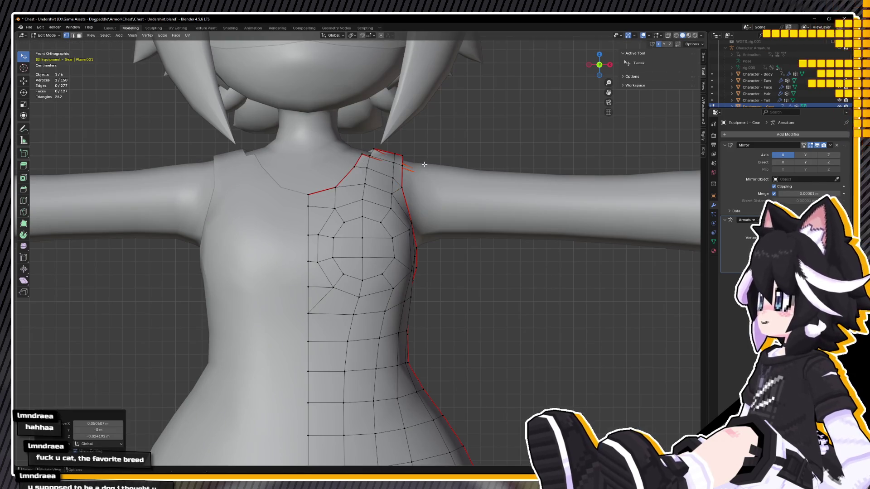
pyautogui.scroll(-7, 357, 144)
pyautogui.press('Tab')
pyautogui.moveTo(443, 264)
pyautogui.mouseDown(button='middle')
pyautogui.moveTo(463, 255)
pyautogui.moveTo(403, 246)
pyautogui.moveTo(501, 224)
pyautogui.mouseUp(button='middle')
pyautogui.scroll(4, 417, 243)
pyautogui.click(439, 230)
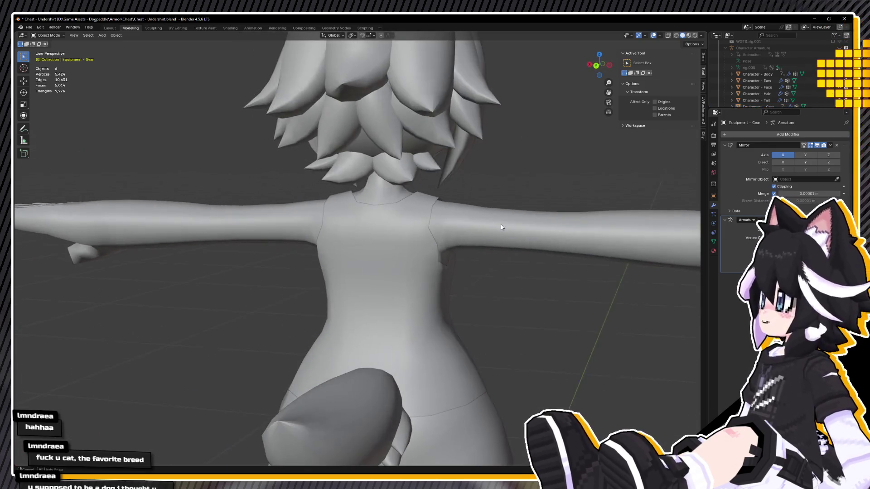
pyautogui.click(428, 249)
pyautogui.press('Tab')
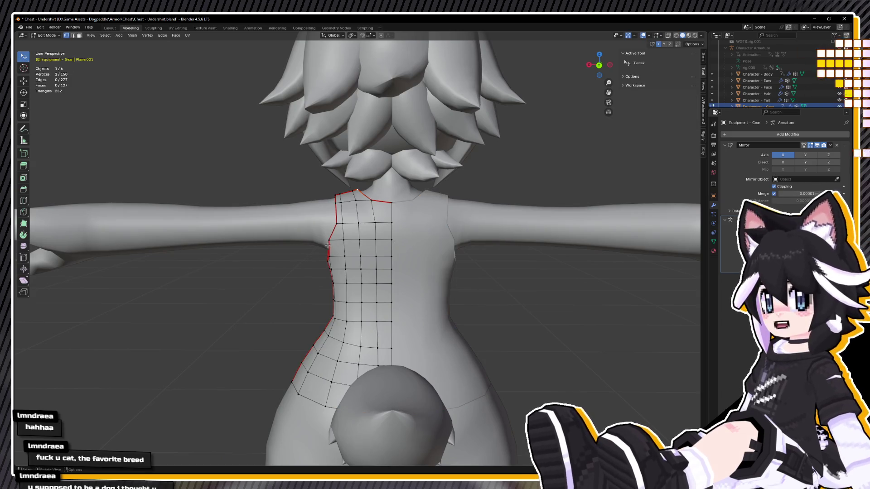
# In Back Orthographic view, vertex-slide the back armhole vertex along its edge
pyautogui.press('ctrl+KP_1')
pyautogui.press('g')
pyautogui.press('g')
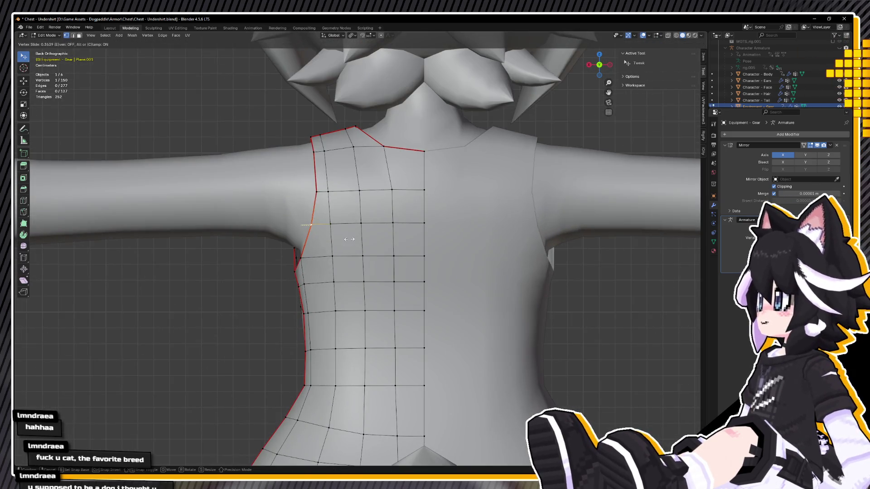
pyautogui.click(350, 239)
pyautogui.press('Tab')
pyautogui.scroll(-5, 385, 254)
pyautogui.press('Tab')
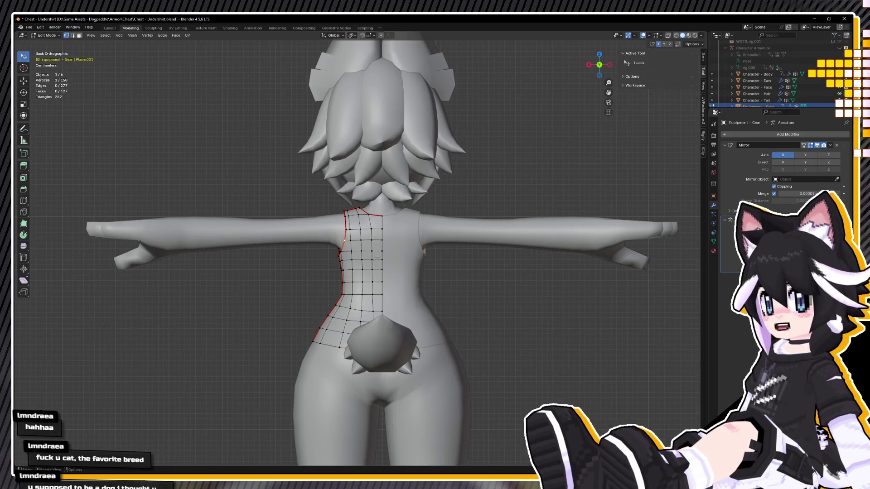
pyautogui.press('Tab')
pyautogui.moveTo(425, 268)
pyautogui.mouseDown(button='middle')
pyautogui.moveTo(401, 241)
pyautogui.moveTo(368, 240)
pyautogui.mouseUp(button='middle')
# In face mode, select a back-shoulder face and view it from the side in X-ray
pyautogui.press('Tab')
pyautogui.scroll(3, 370, 265)
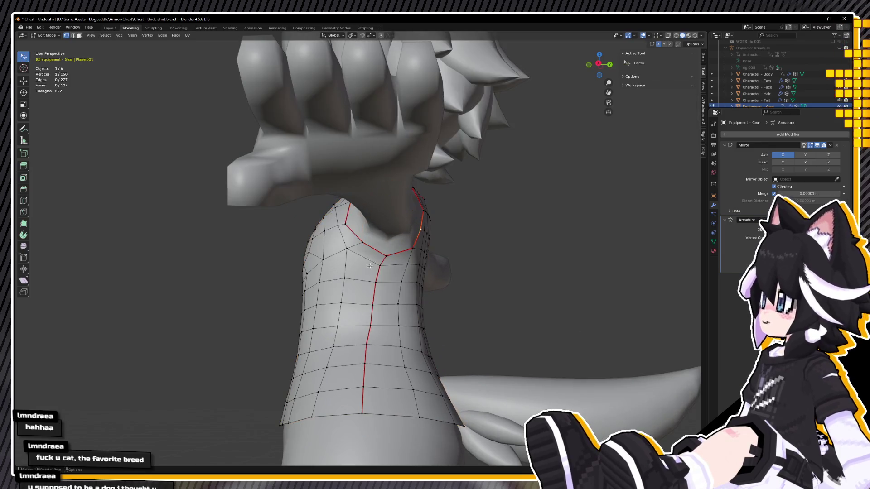
pyautogui.press('3')
pyautogui.click(364, 252)
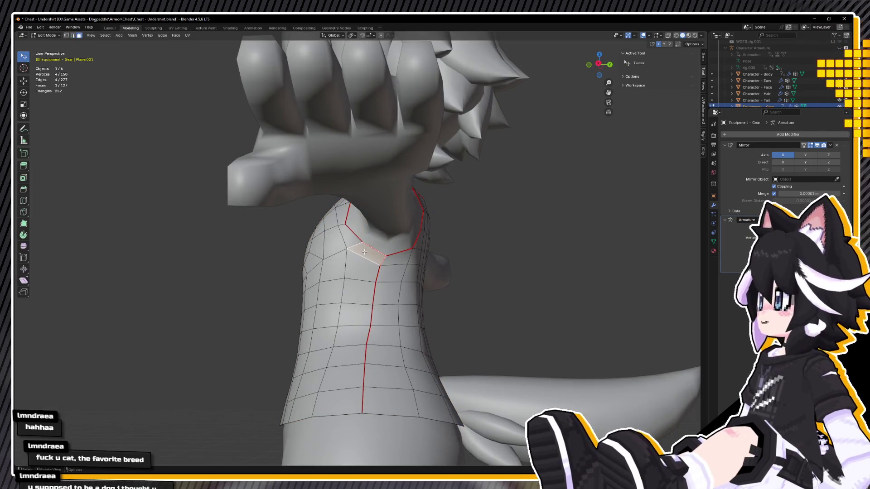
pyautogui.keyDown('shift'); pyautogui.click(361, 258); pyautogui.keyUp('shift')
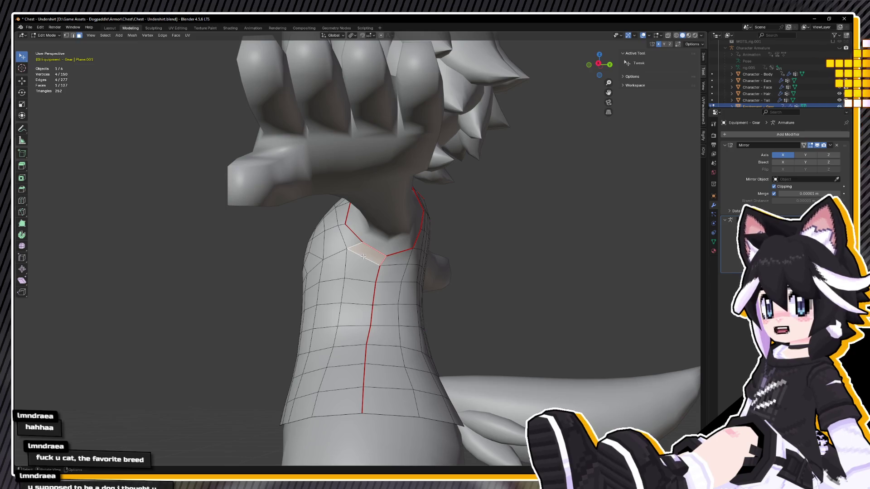
pyautogui.press('t')
pyautogui.rightClick(363, 257)
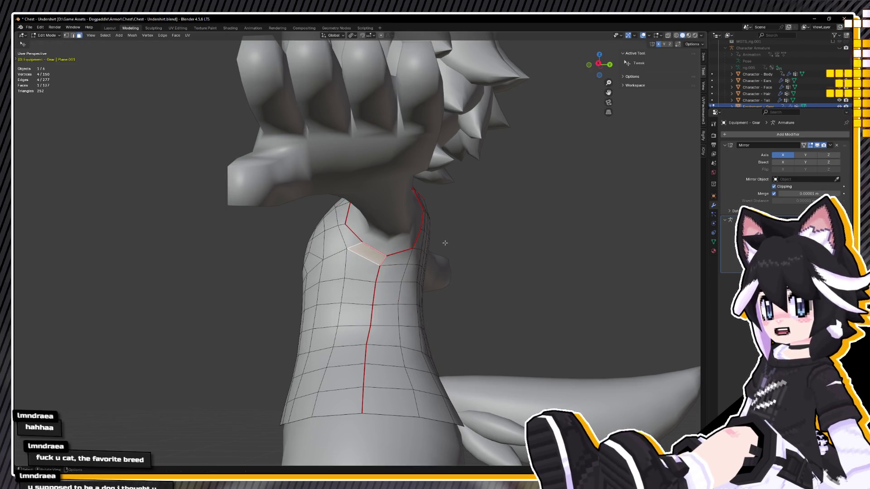
pyautogui.press('KP_3')
pyautogui.hotkey('alt', 'z')
# Move the back-shoulder face along Y and lower it toward the back in side view
pyautogui.press('g')
pyautogui.press('y')
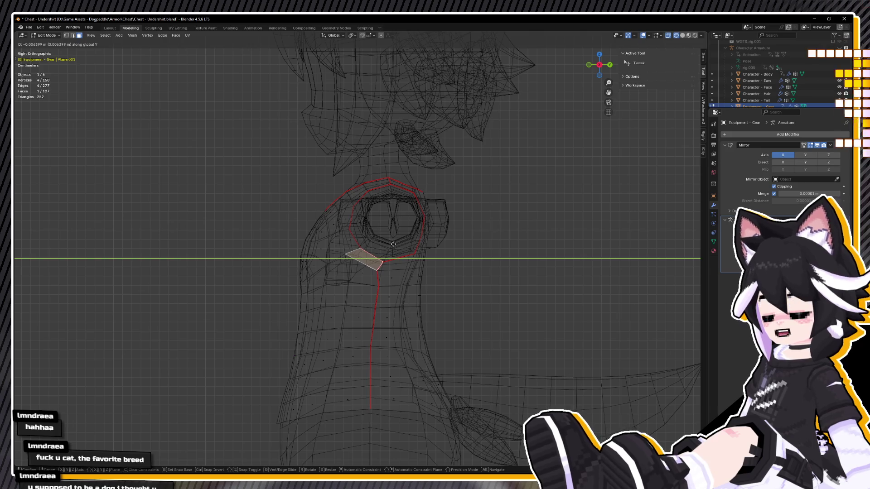
pyautogui.click(395, 244)
pyautogui.moveTo(395, 244); pyautogui.dragTo(358, 252, button='middle')
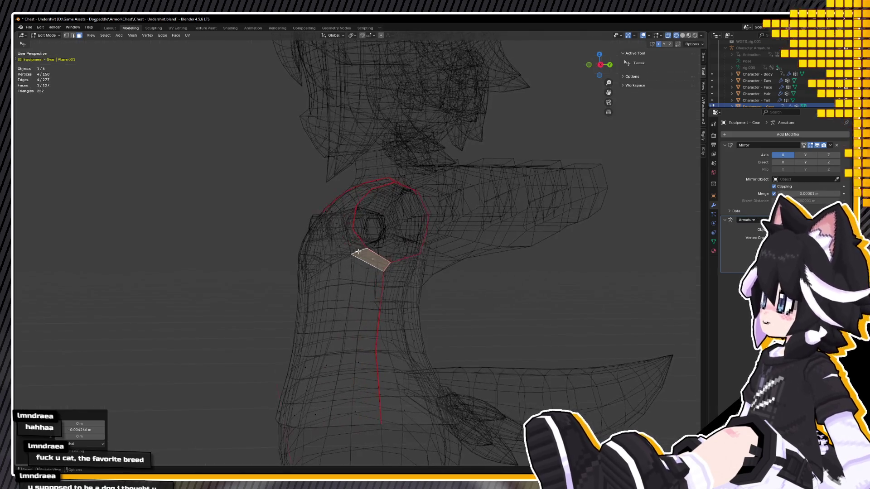
pyautogui.press('1')
pyautogui.moveTo(350, 256); pyautogui.dragTo(355, 259)
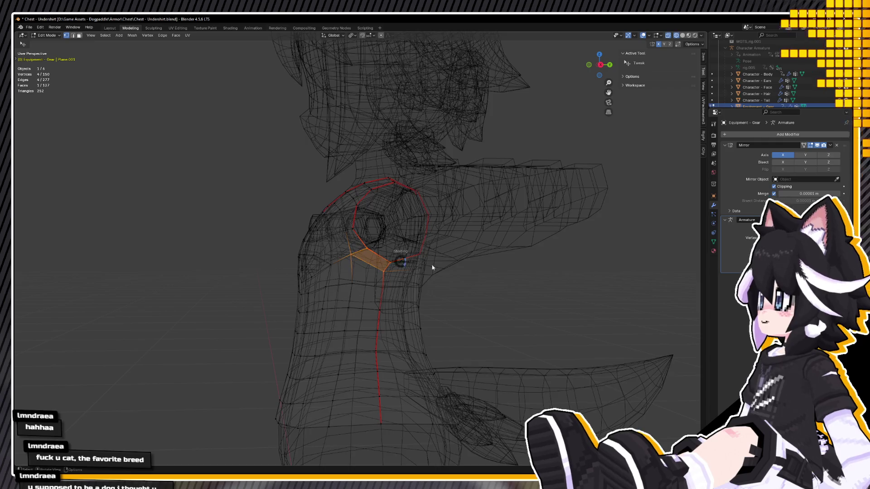
pyautogui.hotkey('alt', 'z')
pyautogui.press('KP_3')
pyautogui.hotkey('alt', 'z')
pyautogui.moveTo(341, 254); pyautogui.dragTo(354, 261)
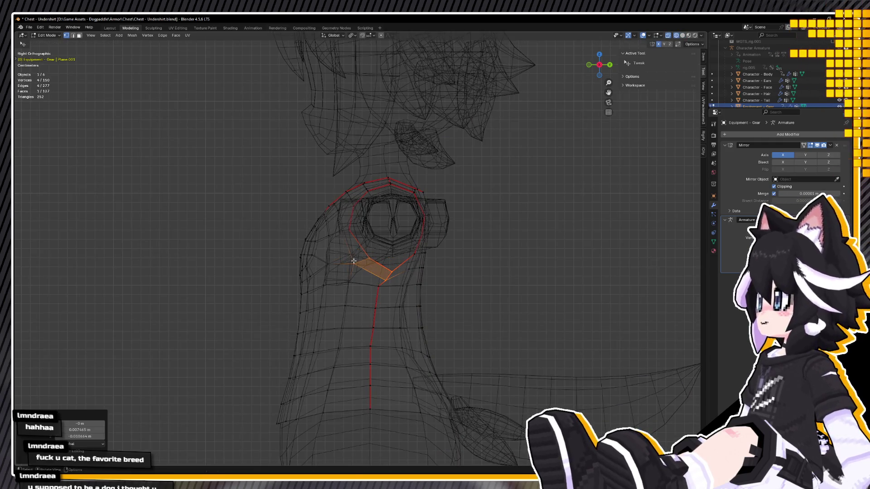
# Move the neck vertex along Z to its new height and return to solid display
pyautogui.press('g')
pyautogui.press('z')
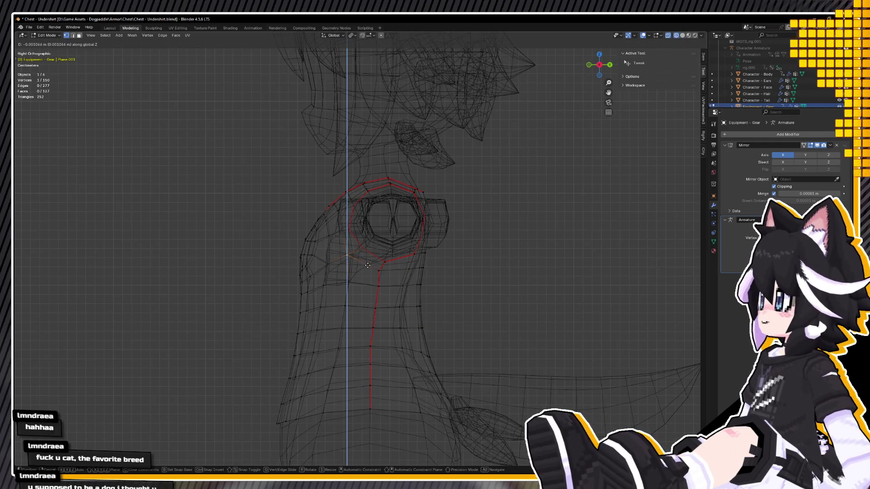
pyautogui.click(367, 265)
pyautogui.moveTo(368, 265)
pyautogui.mouseDown(button='middle')
pyautogui.moveTo(486, 291)
pyautogui.moveTo(347, 260)
pyautogui.moveTo(347, 289)
pyautogui.mouseUp(button='middle')
pyautogui.hotkey('shift', 'z')
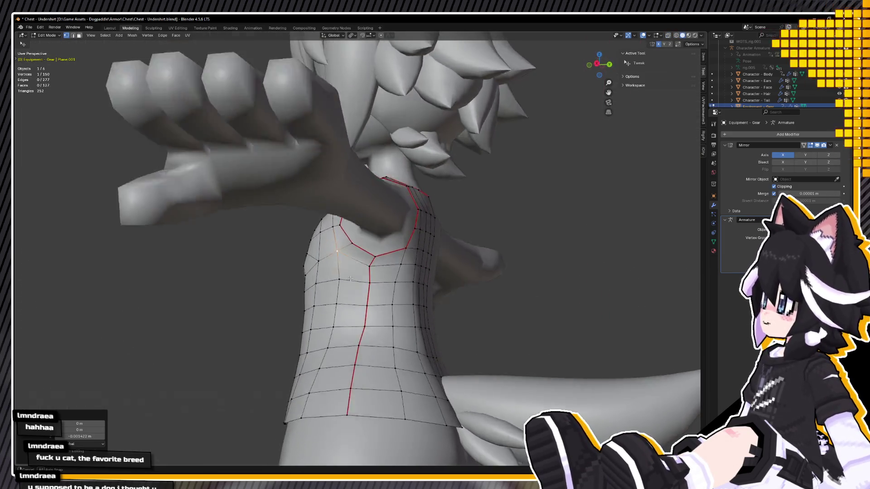
# Select the armhole edge loop, move it, and shrink it against the shoulder with Alt+S
pyautogui.keyDown('alt'); pyautogui.click(392, 194); pyautogui.keyUp('alt')
pyautogui.moveTo(392, 193); pyautogui.dragTo(417, 196, button='middle')
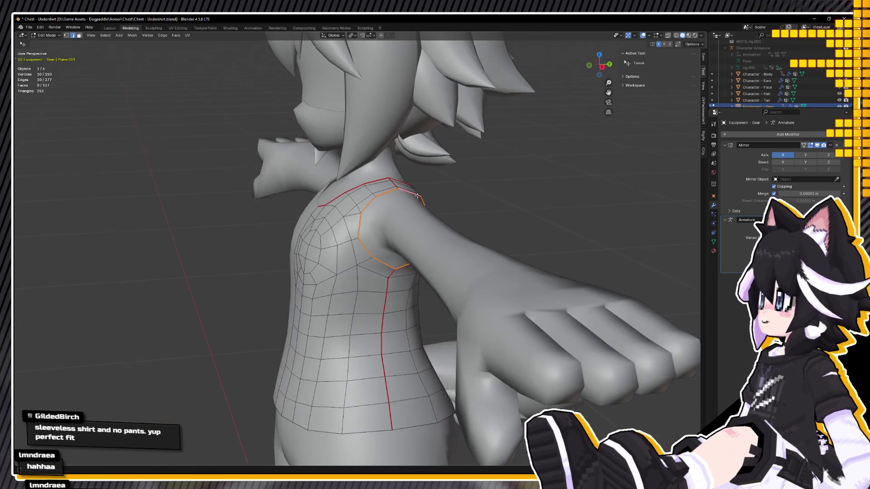
pyautogui.press('g')
pyautogui.click(474, 194)
pyautogui.moveTo(474, 194); pyautogui.dragTo(360, 185, button='middle')
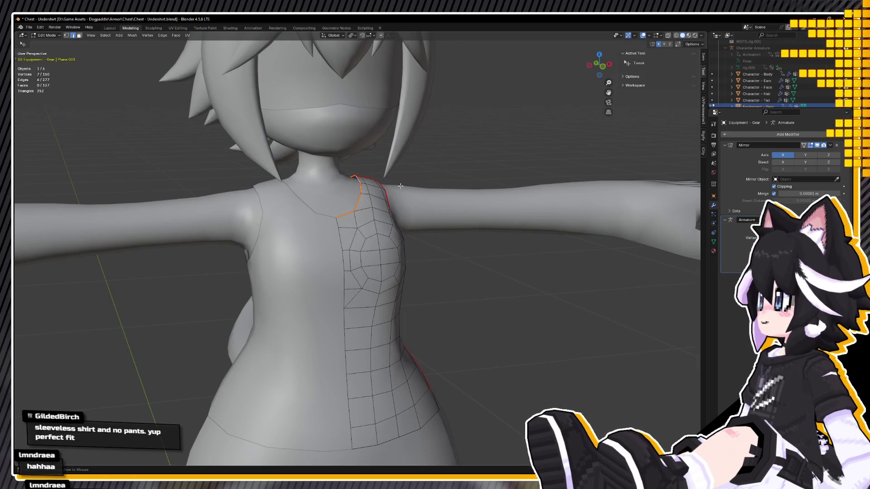
pyautogui.hotkey('alt', 's')
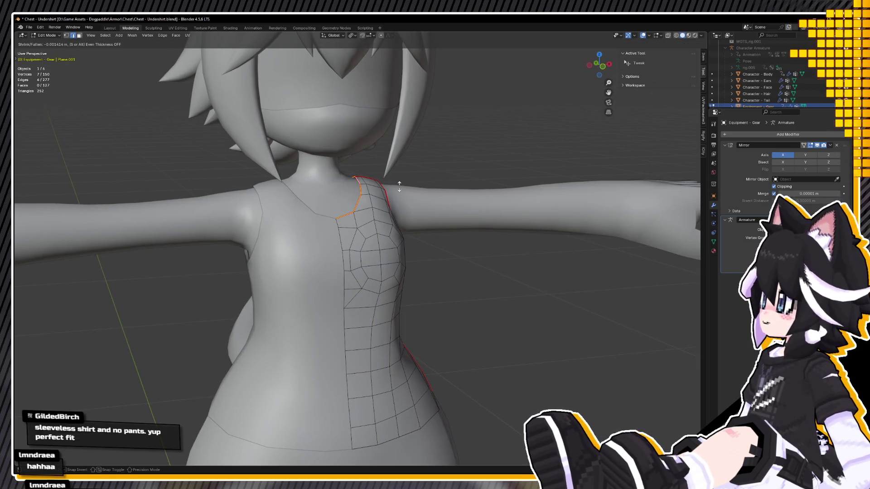
pyautogui.click(399, 186)
pyautogui.press('KP_1')
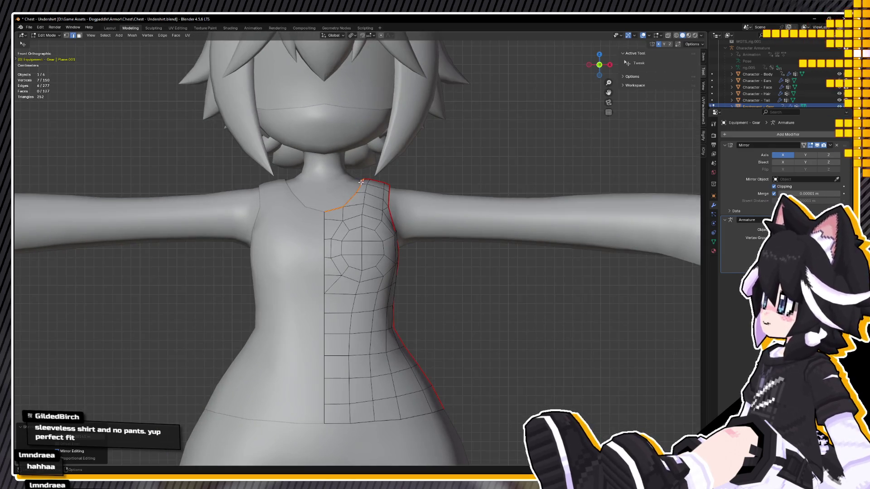
# Return to Object Mode and view the shirt on the character in Material Preview
pyautogui.scroll(-6, 335, 197)
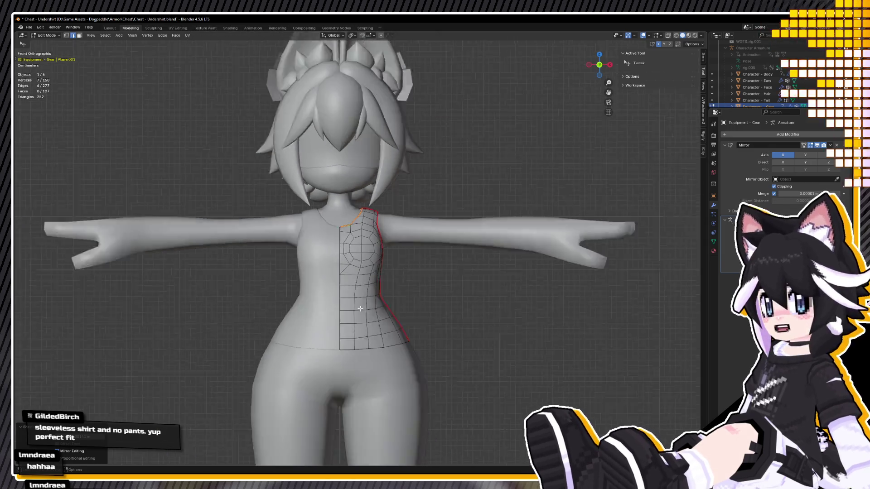
pyautogui.scroll(-2, 328, 254)
pyautogui.press('Tab')
pyautogui.moveTo(327, 279); pyautogui.dragTo(363, 274, button='middle')
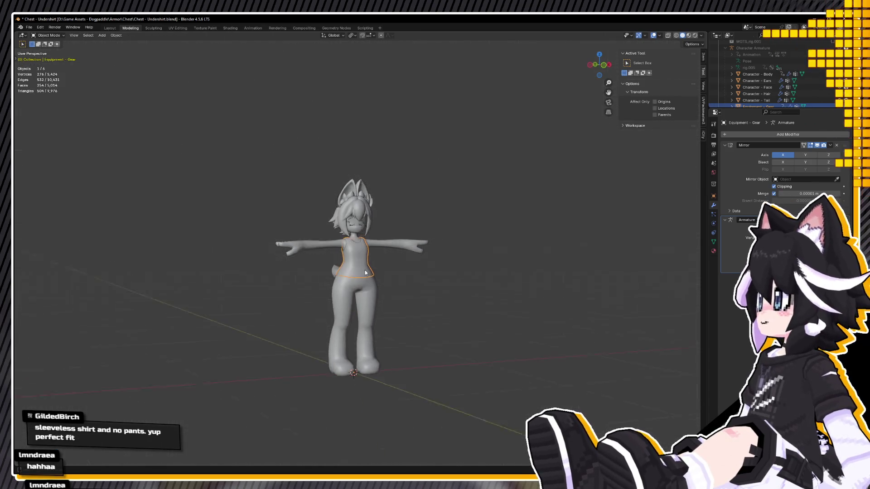
pyautogui.scroll(3, 364, 274)
pyautogui.click(375, 340)
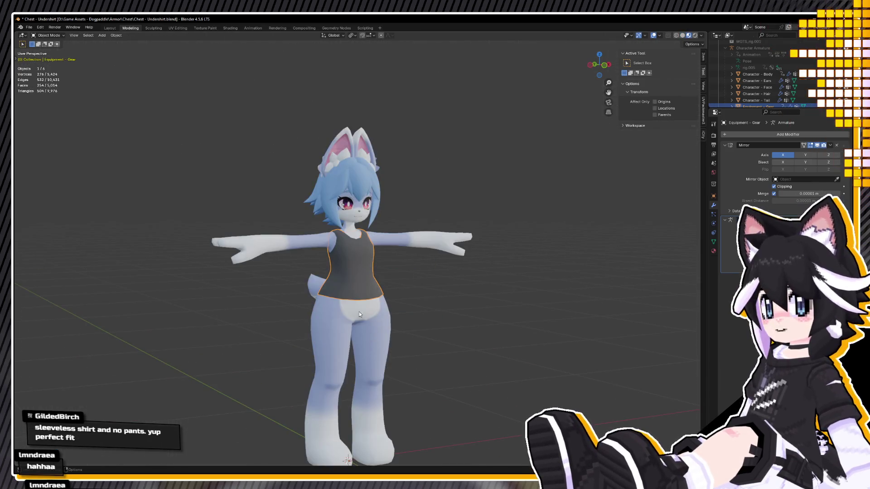
pyautogui.moveTo(379, 303); pyautogui.dragTo(235, 308, button='middle')
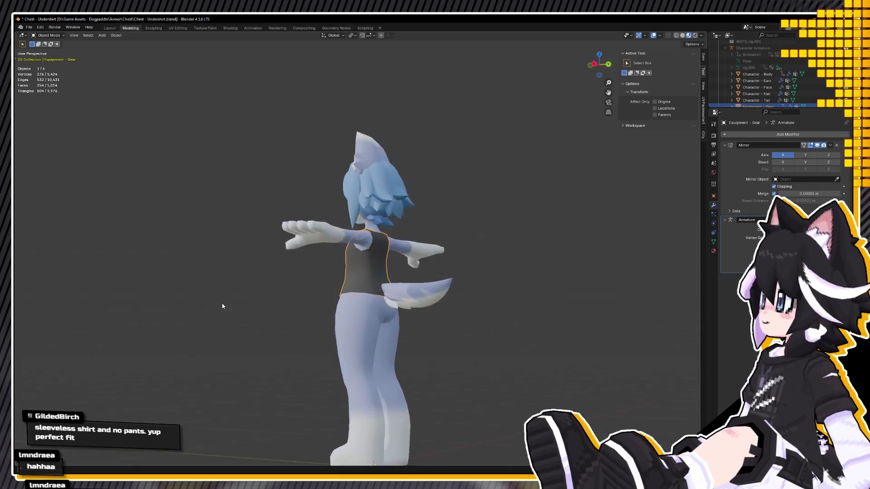
pyautogui.press('KP_1')
pyautogui.scroll(4, 324, 315)
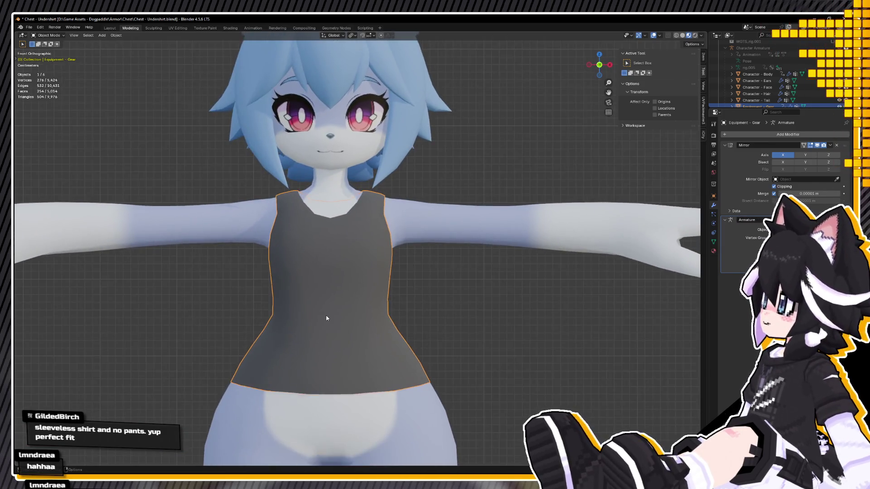
# In Edit Mode, move an armhole vertex sideways along the X axis
pyautogui.scroll(-1, 352, 327)
pyautogui.press('Tab')
pyautogui.scroll(3, 357, 242)
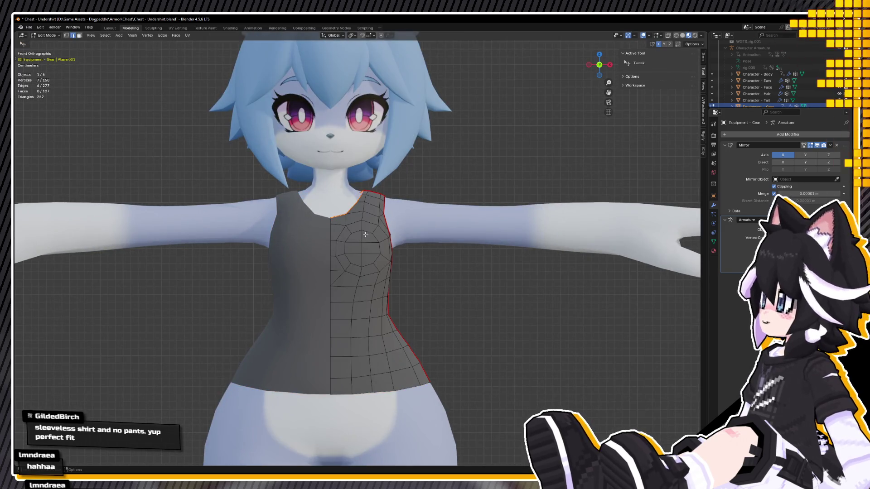
pyautogui.moveTo(365, 235)
pyautogui.mouseDown(button='middle')
pyautogui.moveTo(344, 226)
pyautogui.moveTo(370, 195)
pyautogui.mouseUp(button='middle')
pyautogui.scroll(4, 344, 225)
pyautogui.moveTo(374, 146); pyautogui.dragTo(387, 145, button='middle')
pyautogui.click(388, 145)
pyautogui.press('g')
pyautogui.press('y')
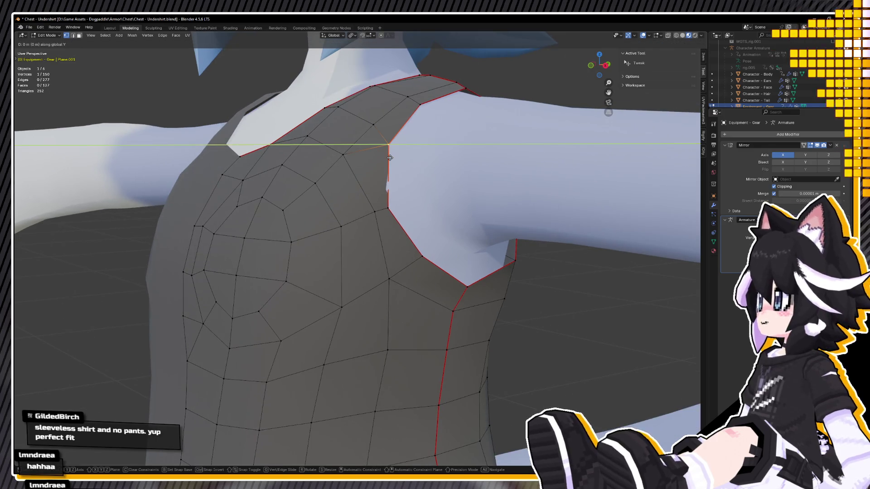
pyautogui.press('x')
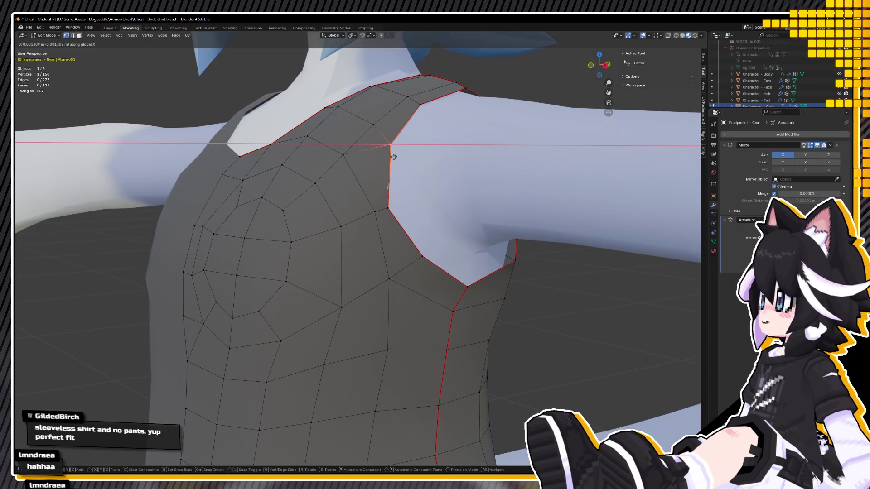
pyautogui.click(394, 158)
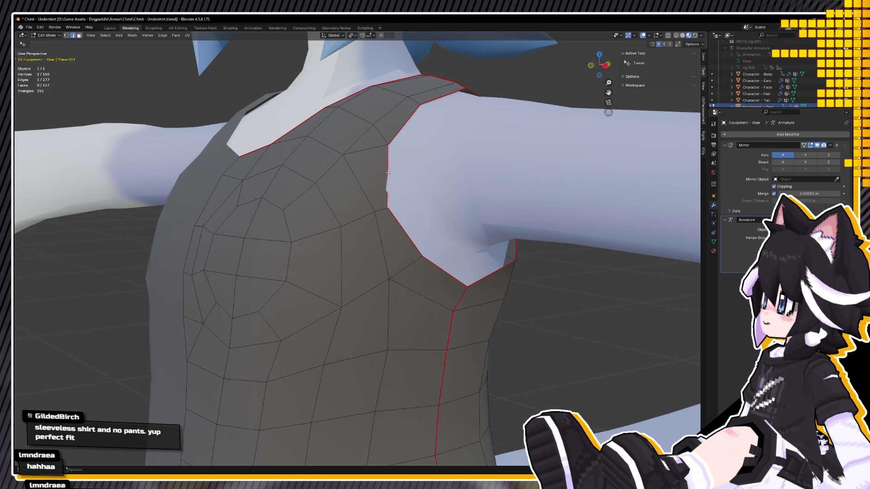
# Shift the armhole vertices further sideways along X and check from the front
pyautogui.press('g')
pyautogui.press('x')
pyautogui.click(390, 174)
pyautogui.press('KP_1')
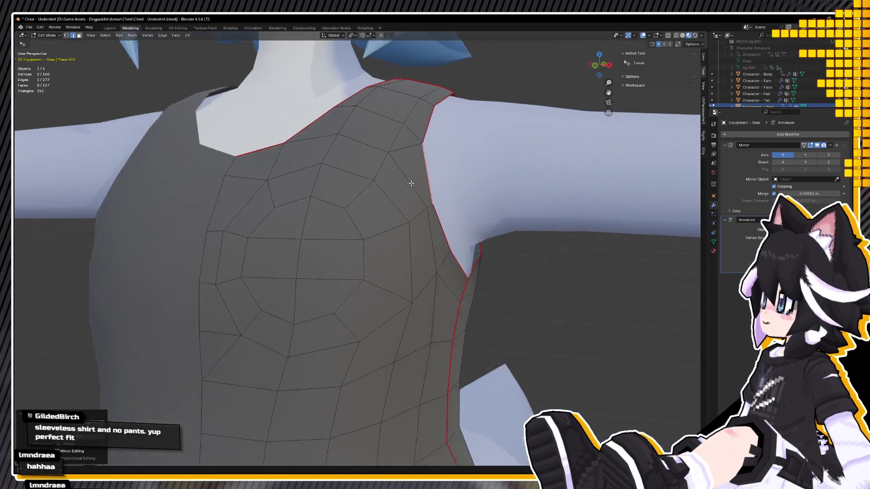
# Back in Object Mode, inspect the fit and save Chest - Undershirt.blend
pyautogui.press('Tab')
pyautogui.scroll(-10, 428, 254)
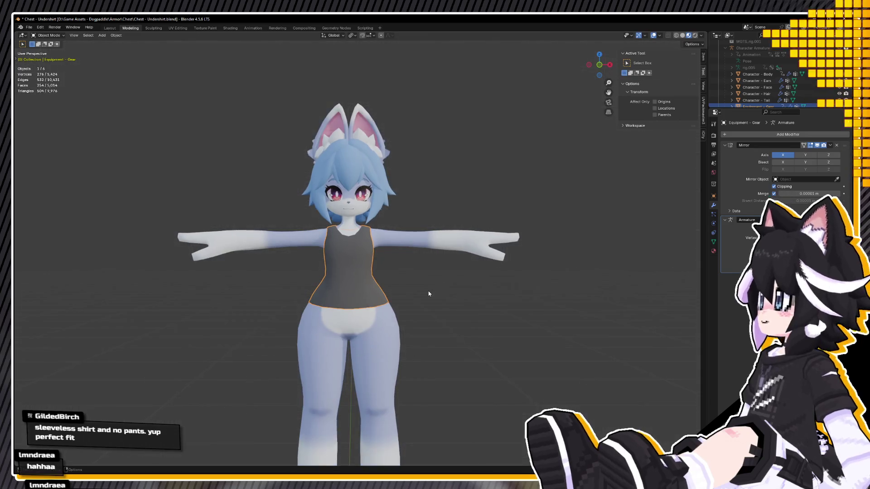
pyautogui.moveTo(443, 292)
pyautogui.mouseDown(button='middle')
pyautogui.moveTo(508, 292)
pyautogui.moveTo(450, 297)
pyautogui.mouseUp(button='middle')
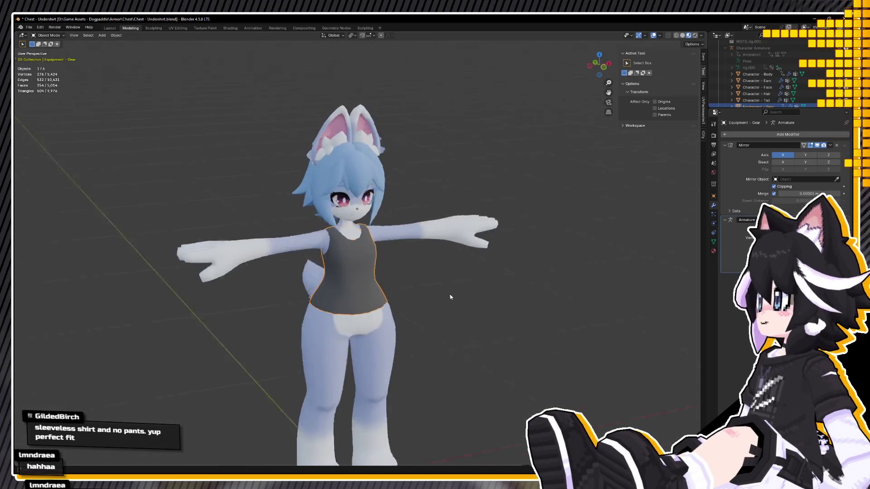
pyautogui.scroll(-2, 430, 272)
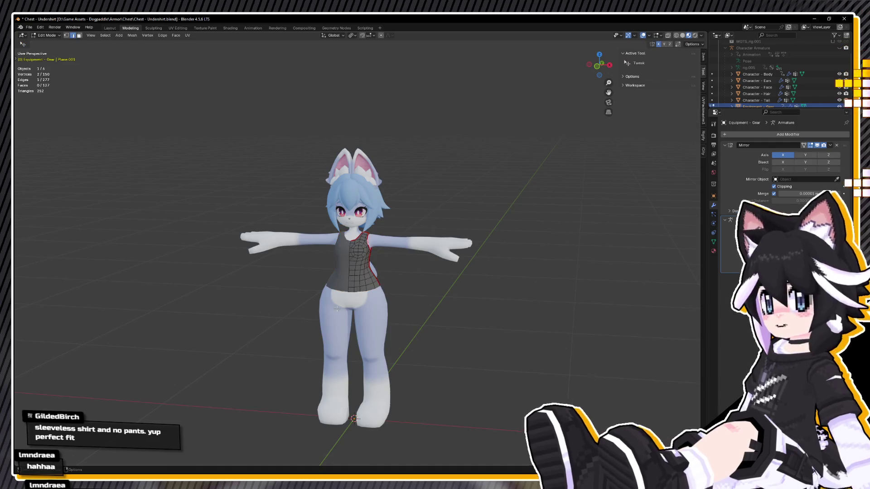
pyautogui.scroll(1, 382, 258)
pyautogui.scroll(6, 349, 277)
pyautogui.scroll(-2, 350, 276)
pyautogui.moveTo(346, 262)
pyautogui.mouseDown(button='middle')
pyautogui.moveTo(314, 249)
pyautogui.moveTo(340, 260)
pyautogui.mouseUp(button='middle')
pyautogui.scroll(-2, 312, 251)
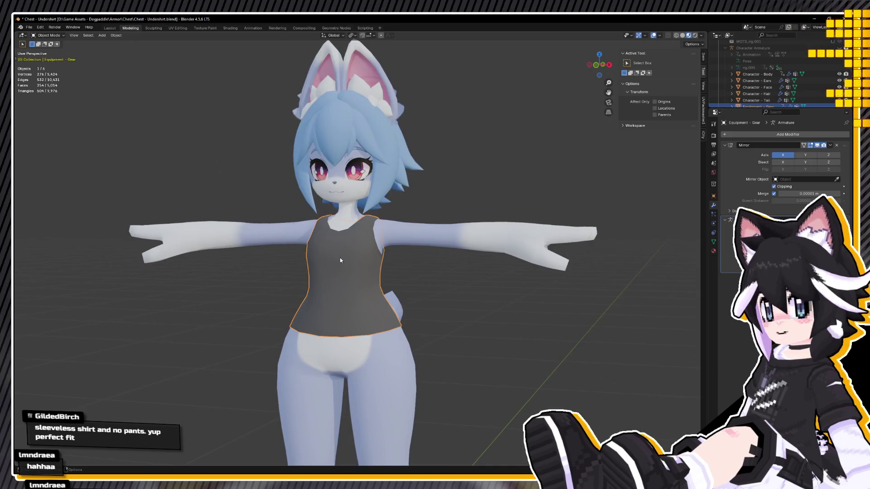
pyautogui.hotkey('ctrl', 's')
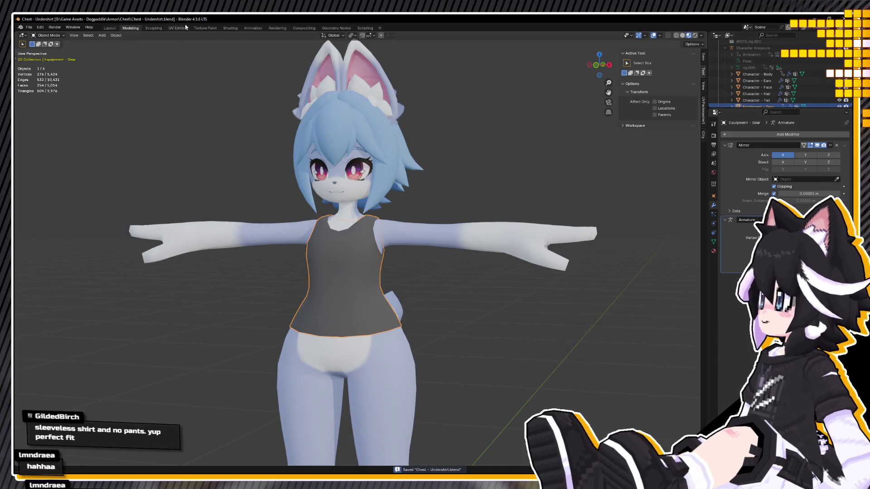
pyautogui.keyDown('shift'); pyautogui.click(228, 255); pyautogui.keyUp('shift')
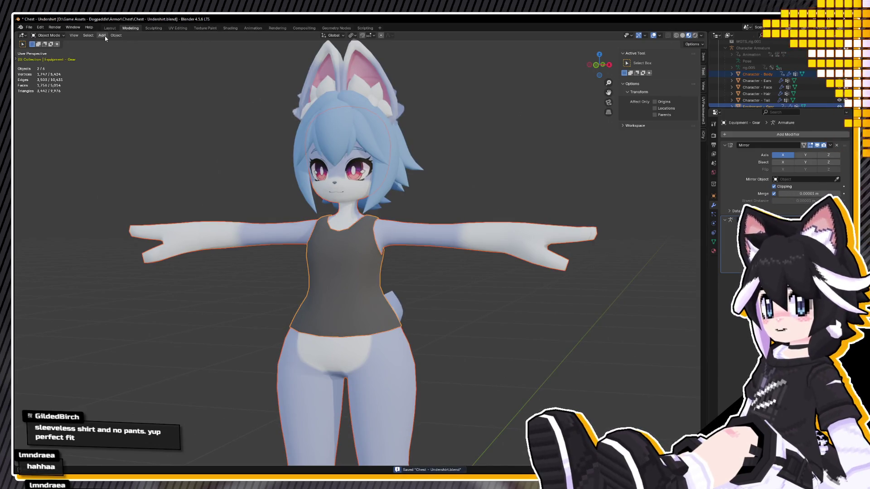
# In Weight Paint mode, run Weights > Transfer Weights to copy the body's weights onto the shirt
pyautogui.click(60, 71)
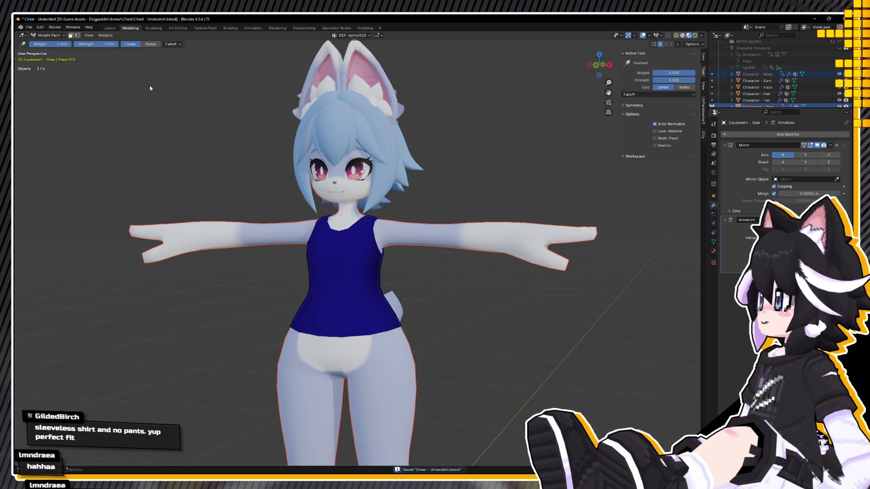
pyautogui.click(105, 35)
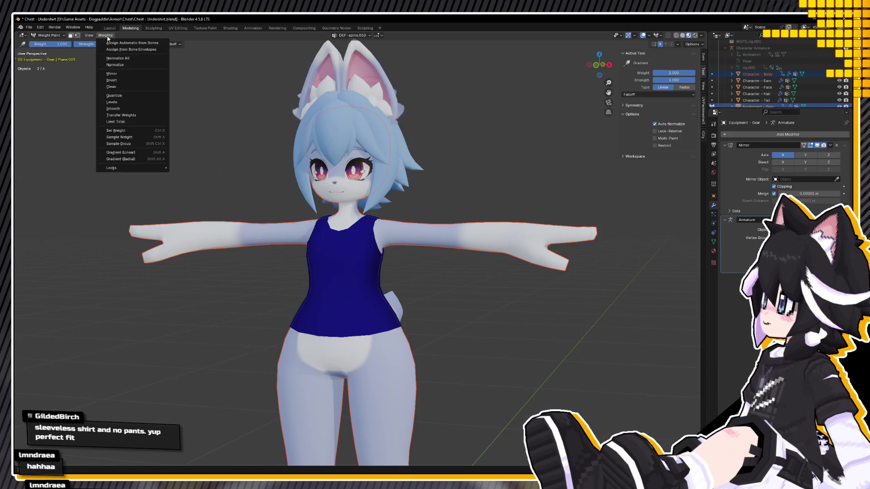
pyautogui.click(140, 116)
pyautogui.click(50, 42)
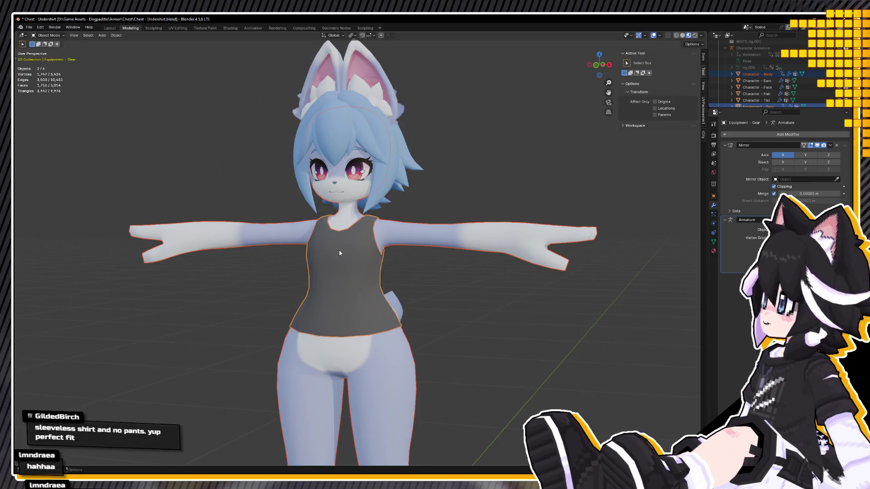
pyautogui.scroll(-5, 208, 184)
pyautogui.scroll(1, 316, 224)
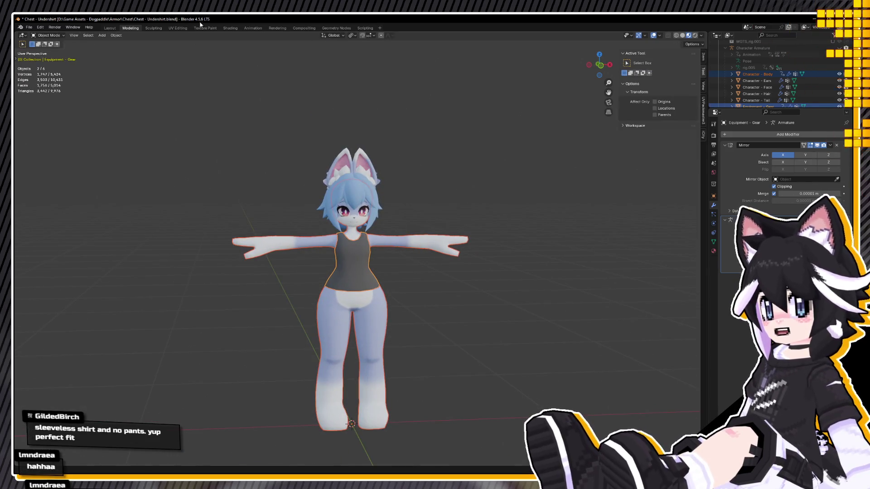
pyautogui.click(261, 29)
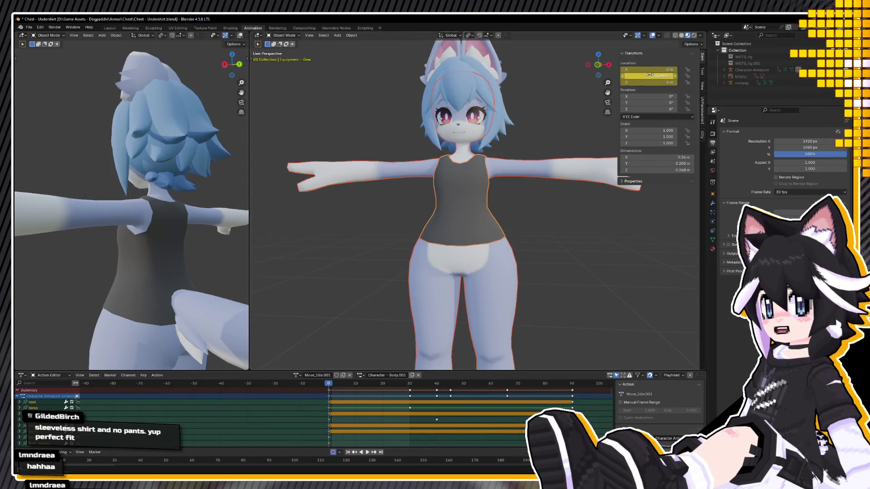
# Show the Character Armature, assign the Move_Run action in Pose Mode, and play it to watch the shirt deform
pyautogui.click(832, 70)
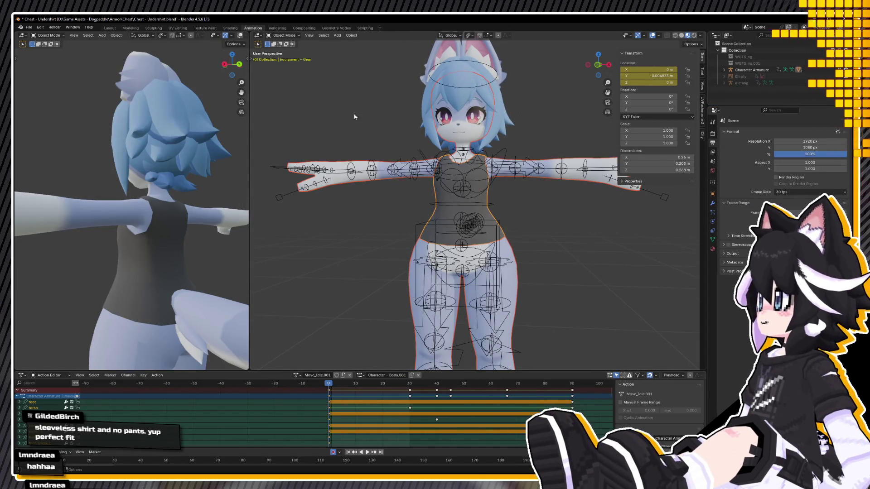
pyautogui.click(498, 67)
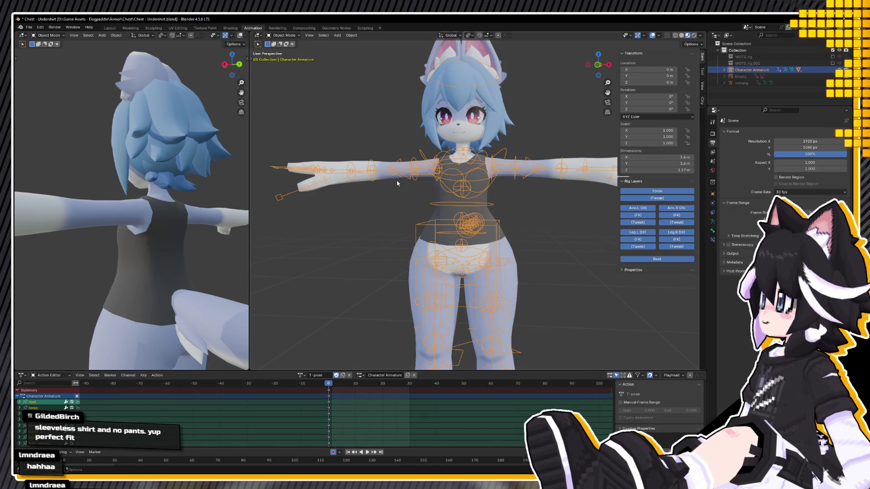
pyautogui.click(293, 58)
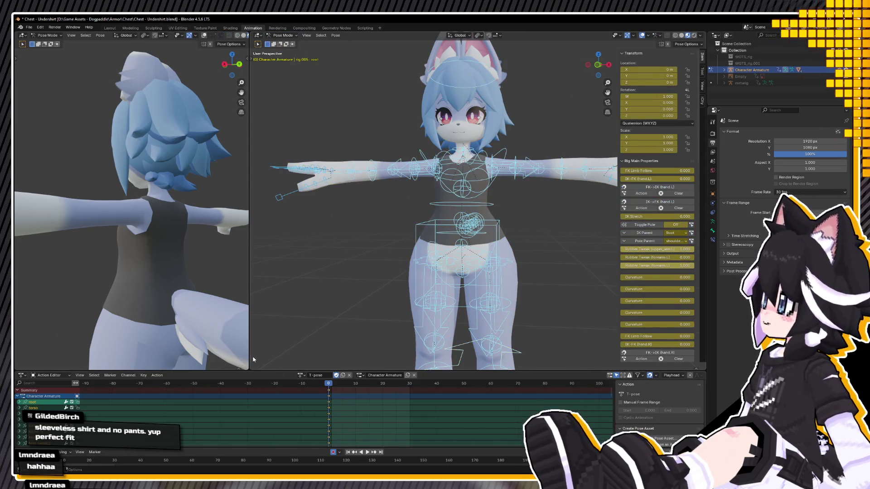
pyautogui.click(301, 376)
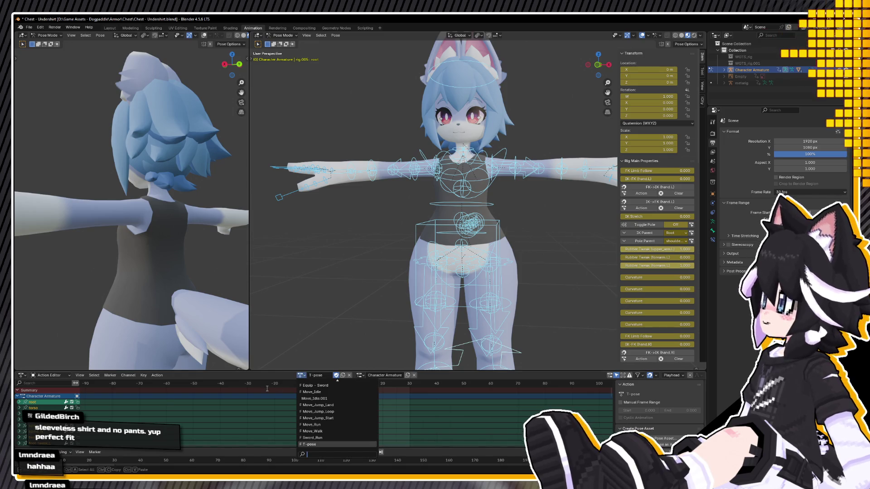
pyautogui.click(341, 425)
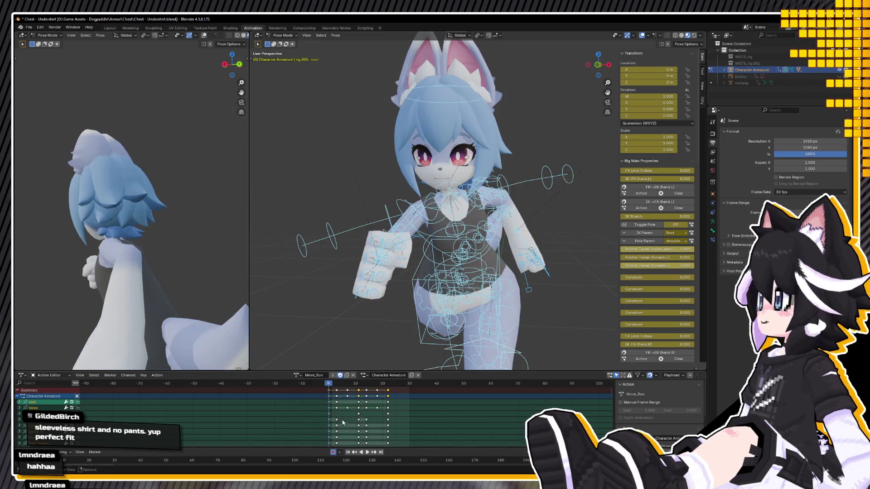
pyautogui.moveTo(148, 243); pyautogui.dragTo(115, 262, button='middle')
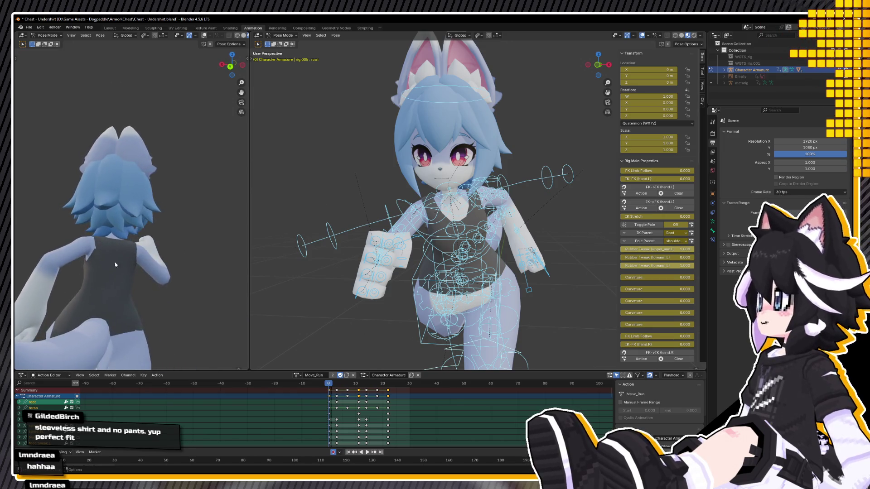
pyautogui.press('space')
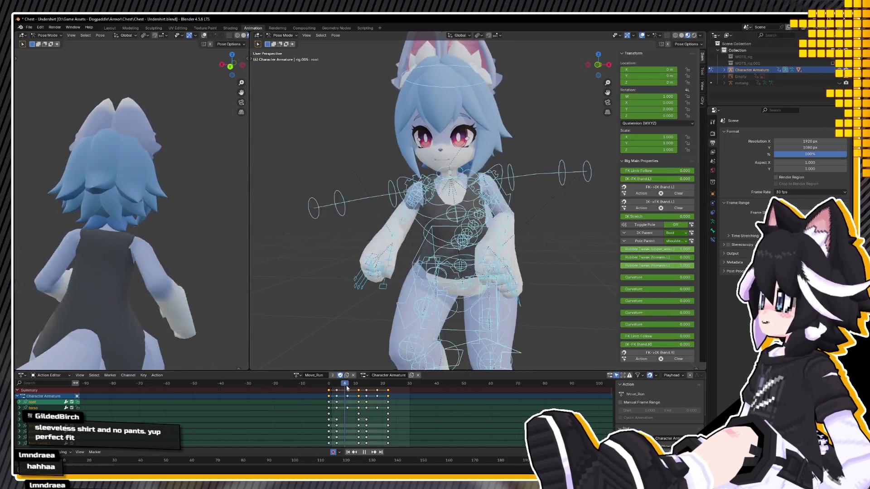
pyautogui.moveTo(329, 213); pyautogui.dragTo(129, 23, button='middle')
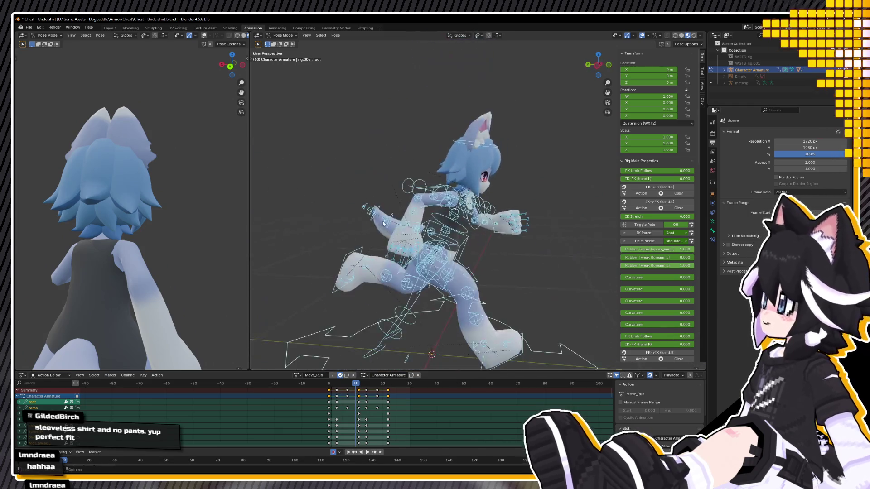
pyautogui.click(111, 28)
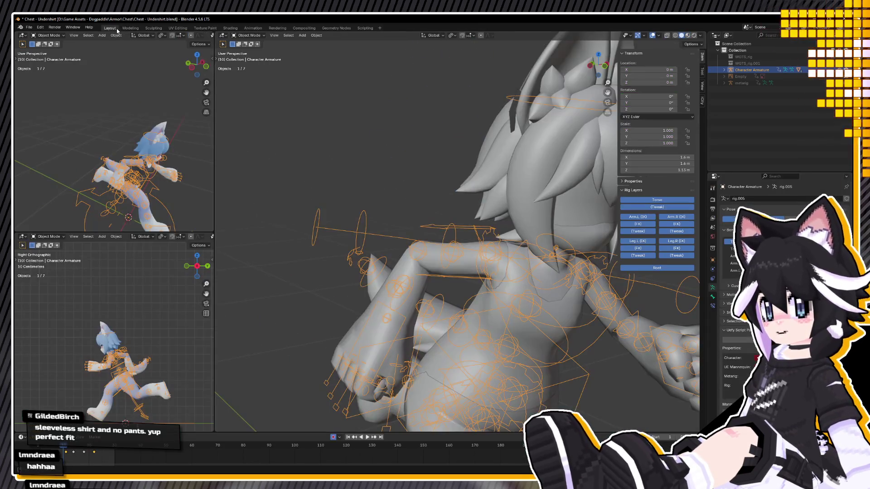
# Enter Edit Mode on the shirt mesh and nudge one armhole vertex along Y
pyautogui.moveTo(521, 254)
pyautogui.mouseDown(button='middle')
pyautogui.moveTo(494, 284)
pyautogui.moveTo(366, 191)
pyautogui.moveTo(447, 194)
pyautogui.mouseUp(button='middle')
pyautogui.click(494, 282)
pyautogui.press('Tab')
pyautogui.click(397, 186)
pyautogui.scroll(5, 397, 186)
pyautogui.click(414, 187)
pyautogui.click(453, 196)
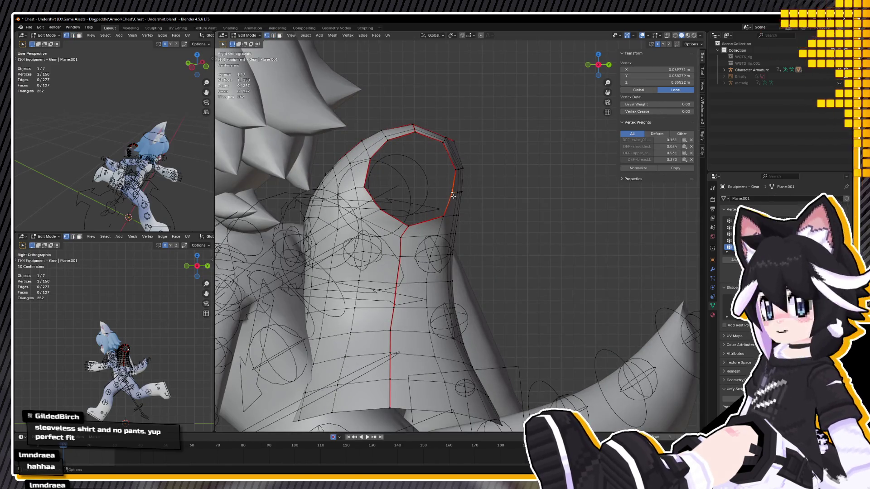
pyautogui.press('g')
pyautogui.press('y')
pyautogui.click(455, 196)
# Nudge two more armhole vertices, including the top one, along Y, then switch to Animation
pyautogui.click(445, 217)
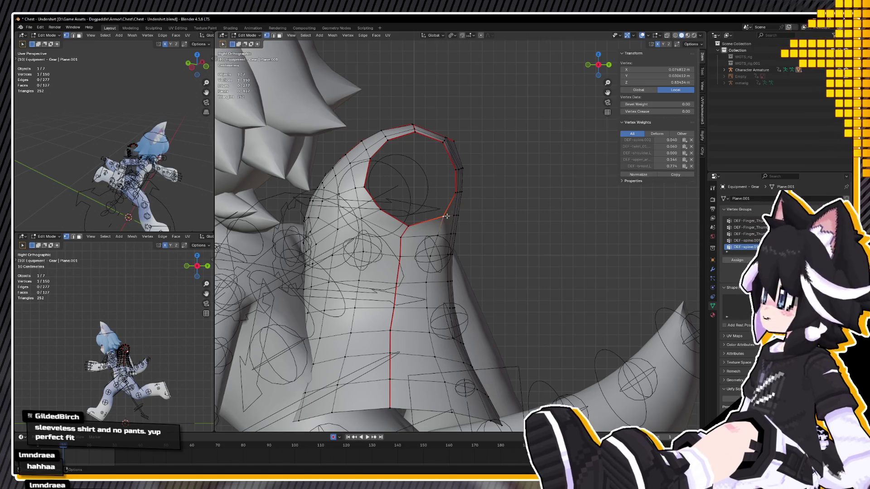
pyautogui.press('g')
pyautogui.press('y')
pyautogui.click(449, 175)
pyautogui.click(453, 159)
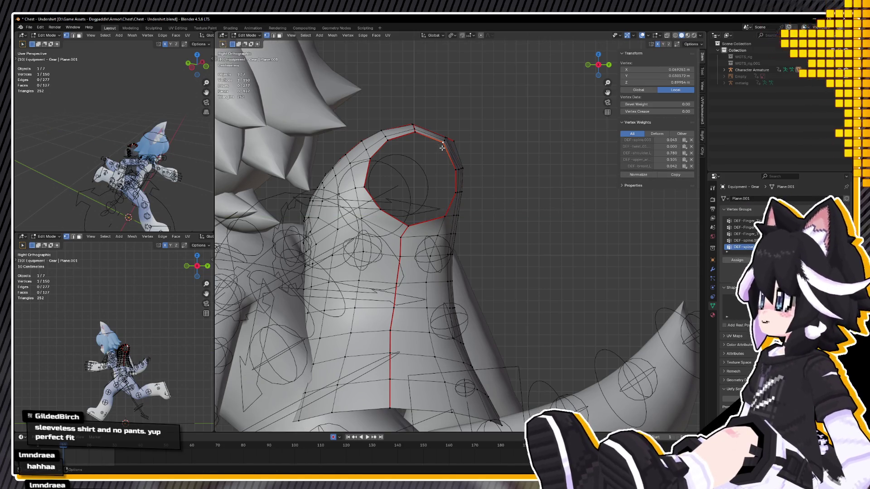
pyautogui.press('g')
pyautogui.press('y')
pyautogui.click(444, 148)
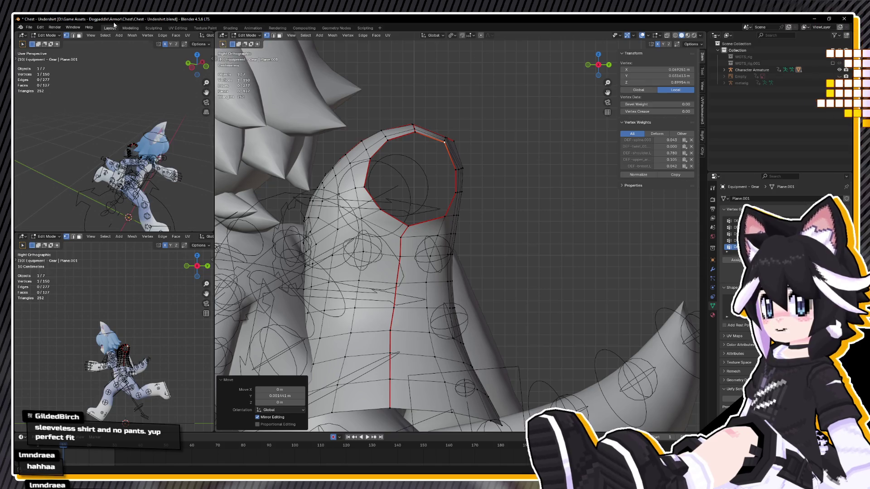
pyautogui.click(252, 28)
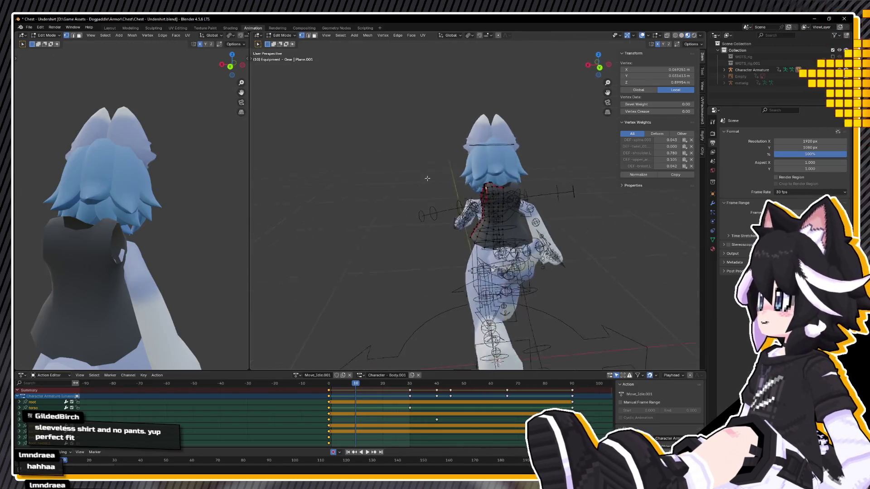
# Orbit and zoom the Animation viewport in on the posed character's shirt shoulder
pyautogui.moveTo(122, 240); pyautogui.dragTo(204, 248, button='middle')
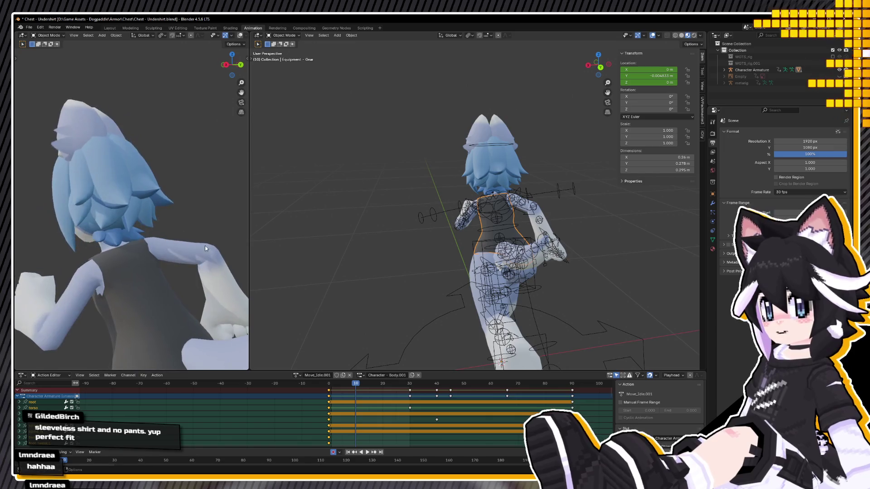
pyautogui.moveTo(164, 301); pyautogui.dragTo(178, 278, button='middle')
pyautogui.scroll(4, 97, 288)
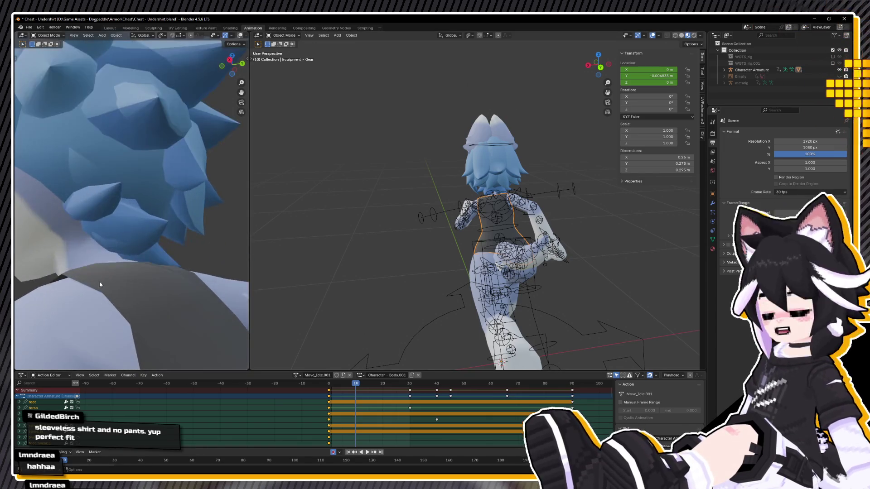
pyautogui.scroll(3, 127, 281)
pyautogui.scroll(3, 147, 232)
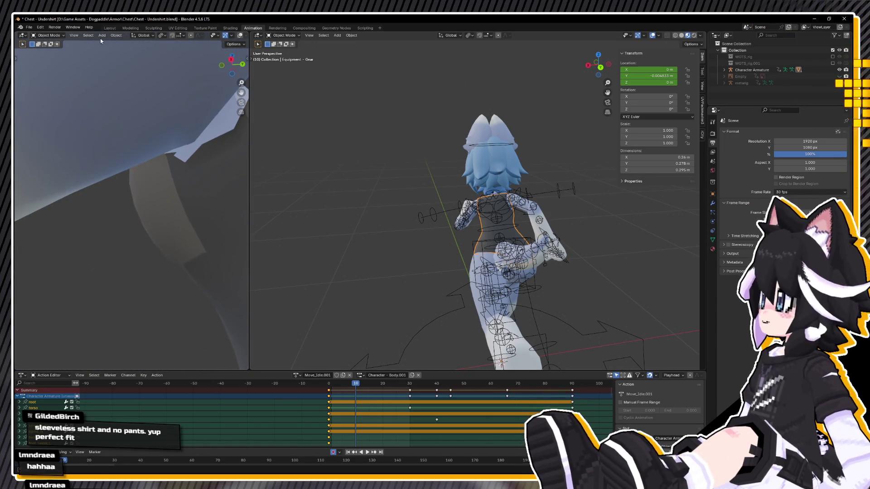
# Return to the Layout workspace and enter Edit Mode on the undershirt
pyautogui.click(110, 28)
pyautogui.moveTo(407, 235)
pyautogui.mouseDown(button='middle')
pyautogui.moveTo(447, 236)
pyautogui.moveTo(472, 256)
pyautogui.moveTo(421, 244)
pyautogui.moveTo(339, 154)
pyautogui.moveTo(483, 154)
pyautogui.mouseUp(button='middle')
pyautogui.press('Tab')
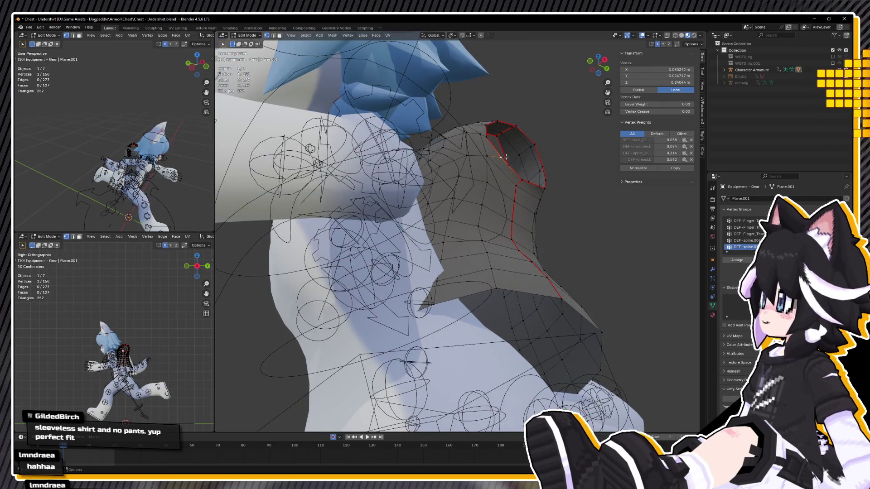
# Move the selected armhole vertex sideways along X and preview the shirt in Object Mode
pyautogui.moveTo(481, 167)
pyautogui.mouseDown(button='middle')
pyautogui.moveTo(424, 194)
pyautogui.moveTo(412, 290)
pyautogui.mouseUp(button='middle')
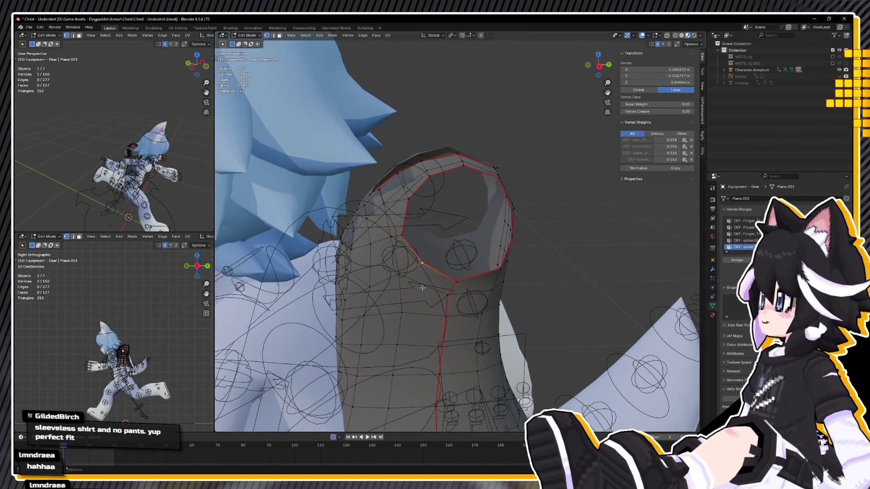
pyautogui.moveTo(420, 280)
pyautogui.mouseDown(button='middle')
pyautogui.moveTo(498, 326)
pyautogui.moveTo(403, 279)
pyautogui.moveTo(453, 263)
pyautogui.mouseUp(button='middle')
pyautogui.press('g')
pyautogui.press('x')
pyautogui.click(498, 326)
pyautogui.press('Tab')
# Shift an armhole edge along X and return to editing the shirt
pyautogui.press('Tab')
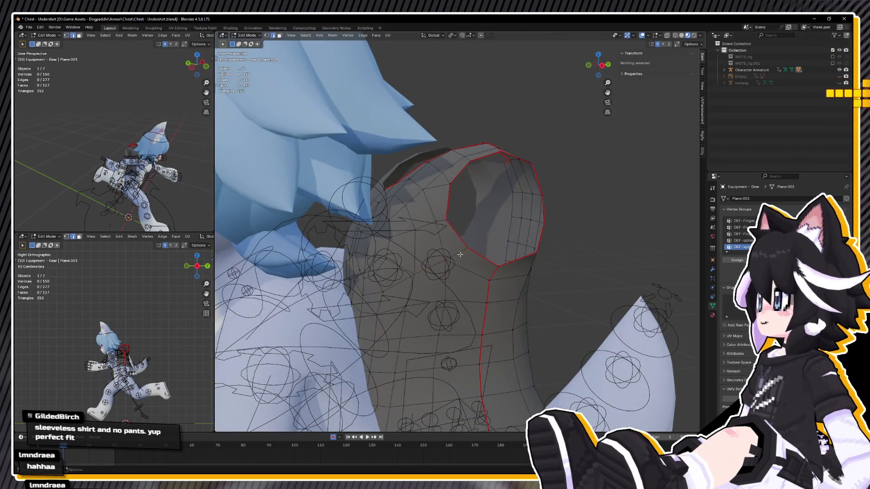
pyautogui.click(458, 254)
pyautogui.press('g')
pyautogui.press('x')
pyautogui.click(460, 259)
pyautogui.press('Tab')
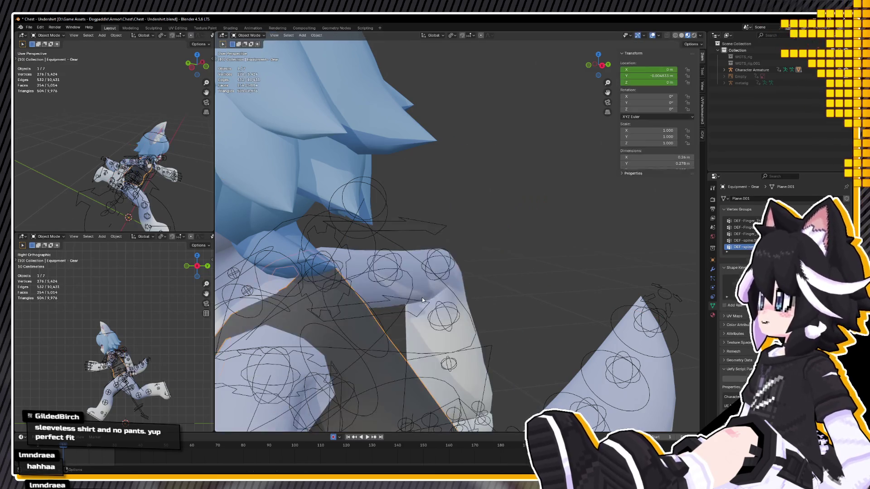
pyautogui.moveTo(460, 259); pyautogui.dragTo(462, 261, button='middle')
# Move a vertex on the shirt's back edge sideways along X
pyautogui.scroll(-3, 461, 261)
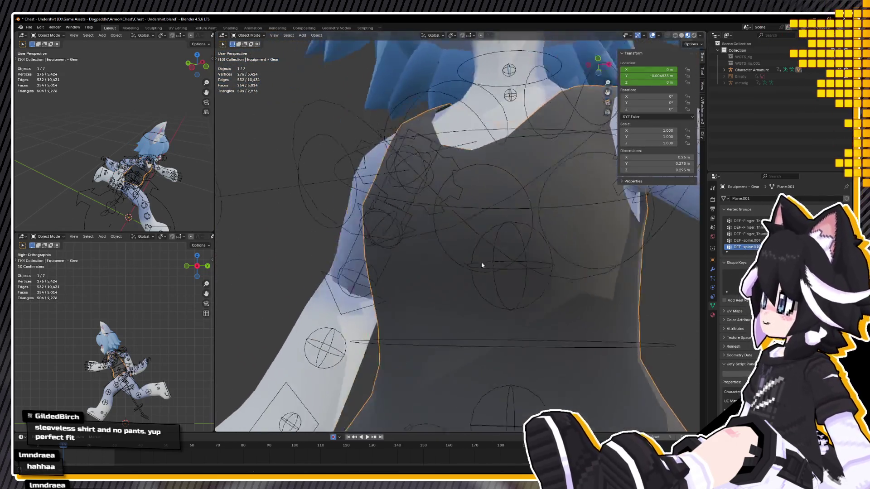
pyautogui.scroll(-3, 461, 267)
pyautogui.scroll(-5, 462, 274)
pyautogui.scroll(4, 462, 278)
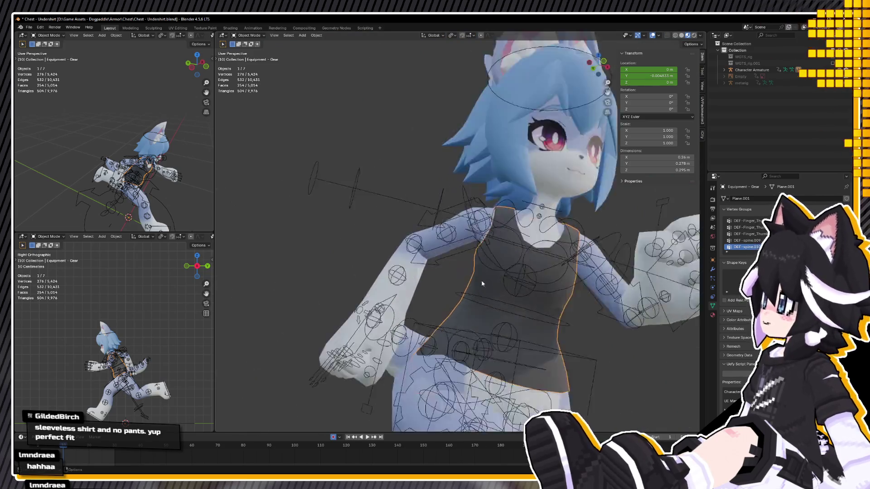
pyautogui.moveTo(461, 278)
pyautogui.mouseDown(button='middle')
pyautogui.moveTo(507, 287)
pyautogui.moveTo(299, 295)
pyautogui.mouseUp(button='middle')
pyautogui.press('Tab')
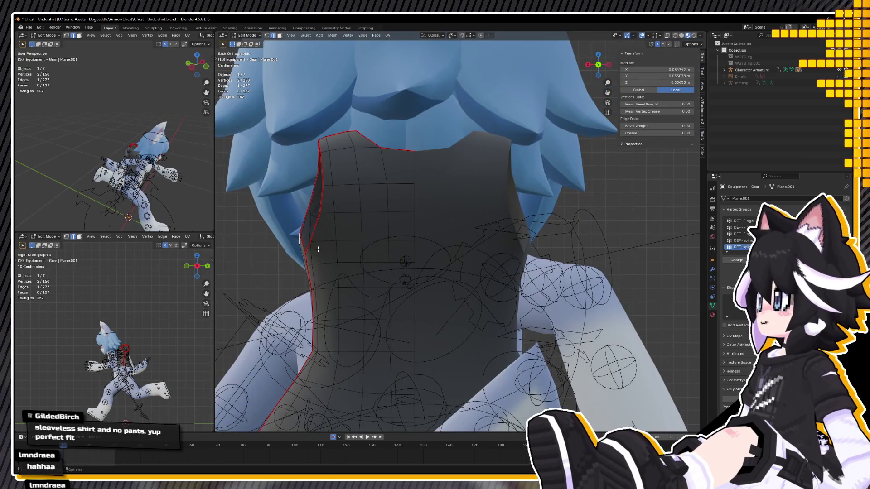
pyautogui.click(301, 241)
pyautogui.press('g')
pyautogui.press('x')
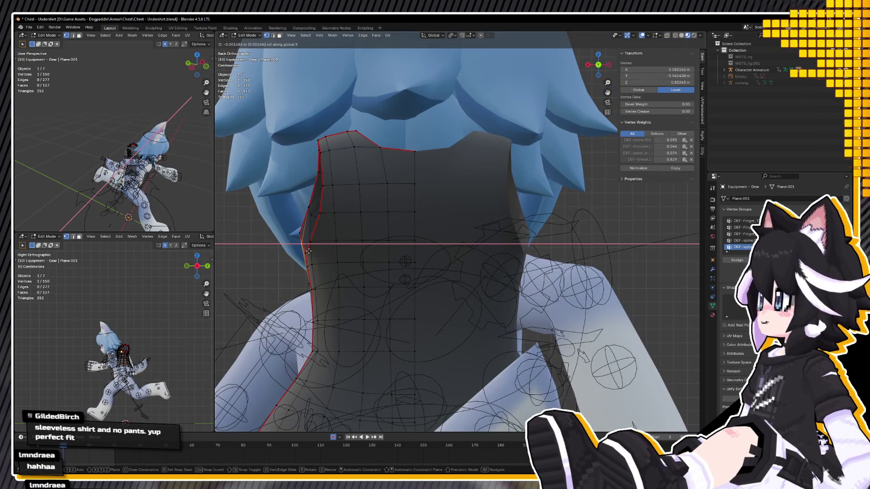
pyautogui.click(308, 251)
pyautogui.press('Tab')
# From the right side view, move a vertex on the shirt's side edge
pyautogui.moveTo(308, 251)
pyautogui.mouseDown(button='middle')
pyautogui.moveTo(410, 243)
pyautogui.moveTo(301, 253)
pyautogui.moveTo(372, 257)
pyautogui.mouseUp(button='middle')
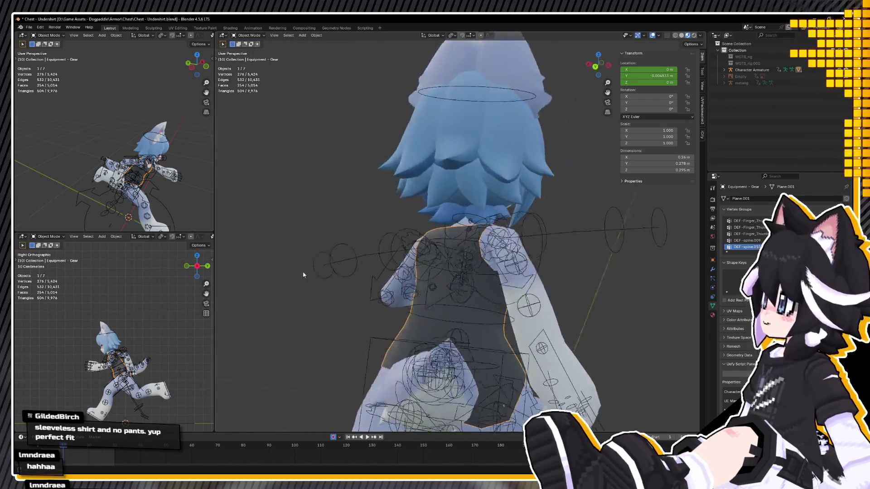
pyautogui.scroll(3, 429, 260)
pyautogui.moveTo(429, 264); pyautogui.dragTo(401, 219, button='middle')
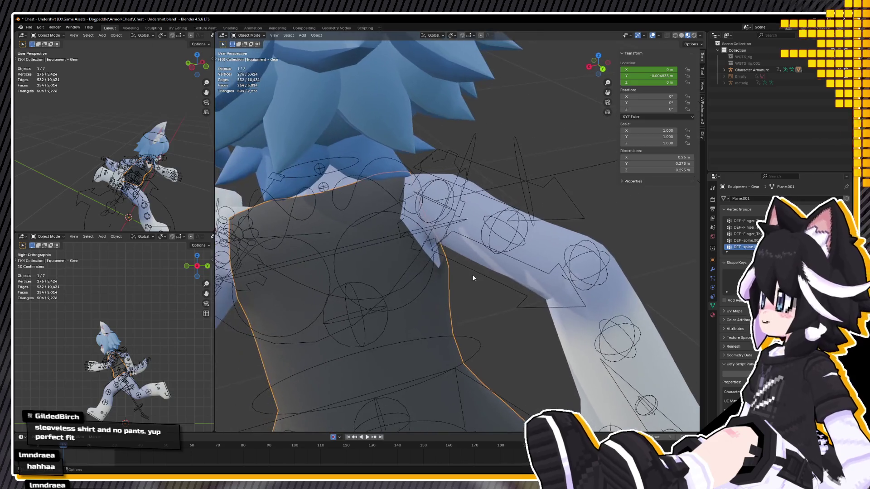
pyautogui.press('Tab')
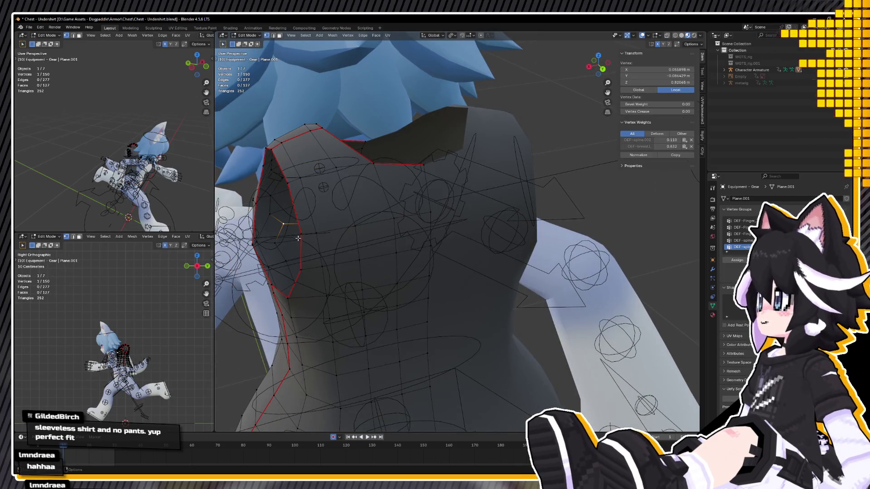
pyautogui.click(298, 238)
pyautogui.press('KP_3')
pyautogui.press('g')
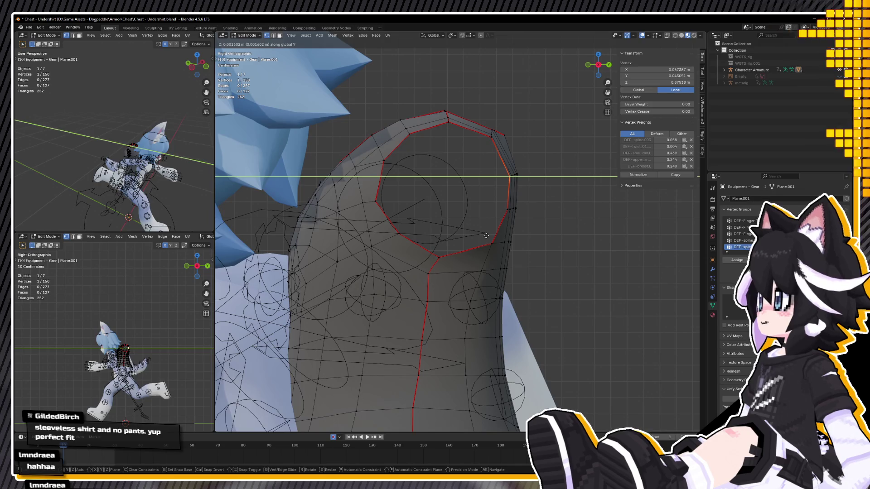
pyautogui.click(485, 235)
pyautogui.press('Tab')
pyautogui.moveTo(485, 236)
pyautogui.mouseDown(button='middle')
pyautogui.moveTo(467, 226)
pyautogui.moveTo(391, 233)
pyautogui.mouseUp(button='middle')
# Try shifting an armhole edge in edge select mode, undo it, and switch to wireframe view
pyautogui.press('Tab')
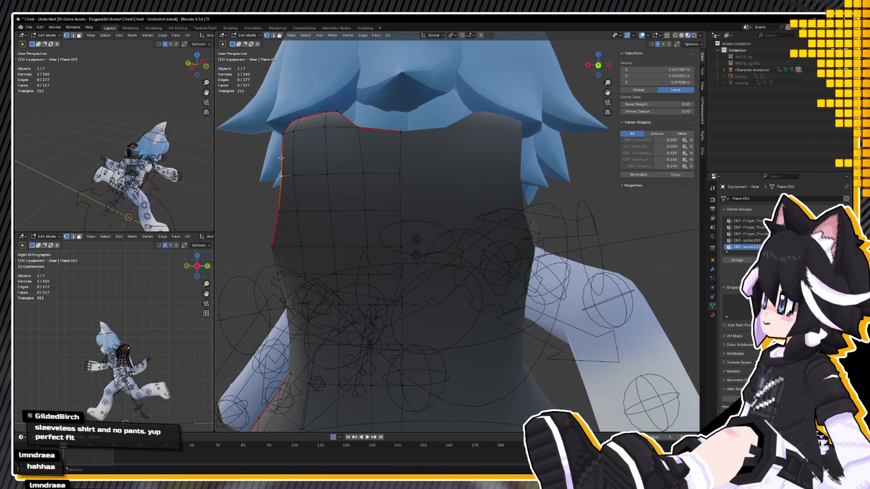
pyautogui.press('2')
pyautogui.moveTo(281, 158); pyautogui.dragTo(344, 186, button='middle')
pyautogui.moveTo(351, 186); pyautogui.dragTo(337, 191)
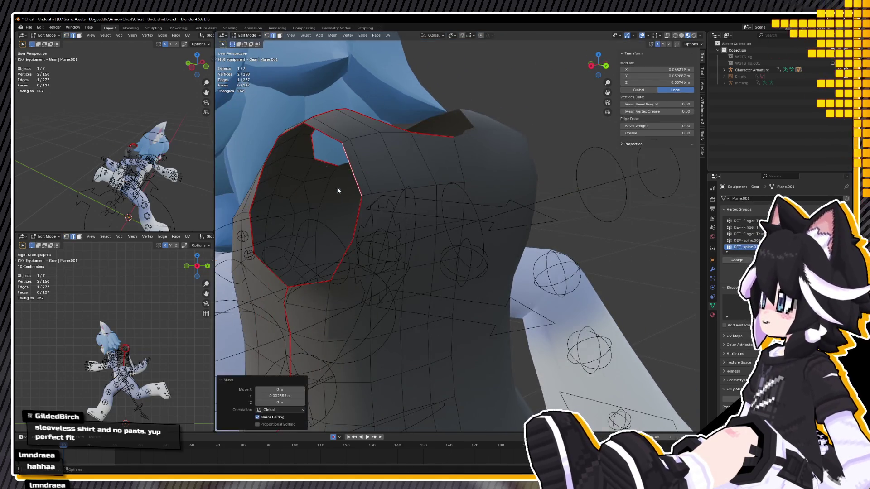
pyautogui.hotkey('ctrl', 'z')
pyautogui.hotkey('ctrl', 'z')
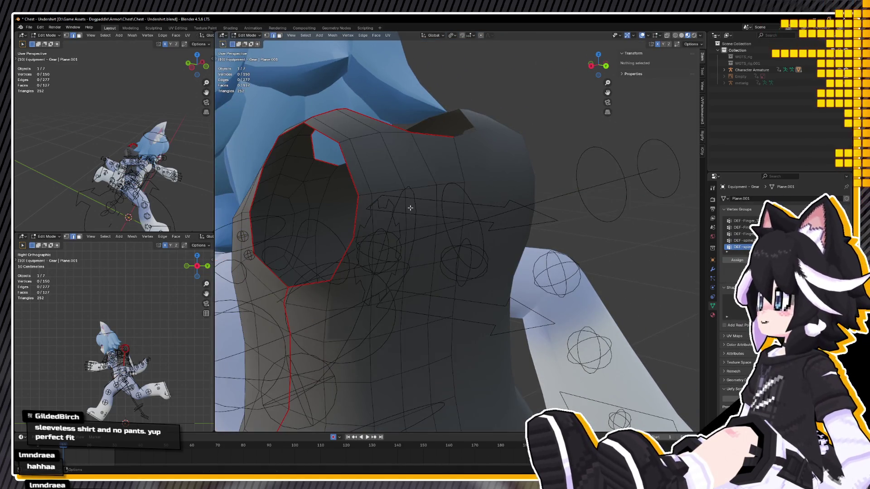
pyautogui.press('Tab')
pyautogui.moveTo(410, 208)
pyautogui.mouseDown(button='middle')
pyautogui.moveTo(379, 209)
pyautogui.moveTo(389, 233)
pyautogui.moveTo(431, 229)
pyautogui.moveTo(374, 261)
pyautogui.mouseUp(button='middle')
pyautogui.hotkey('shift', 'z')
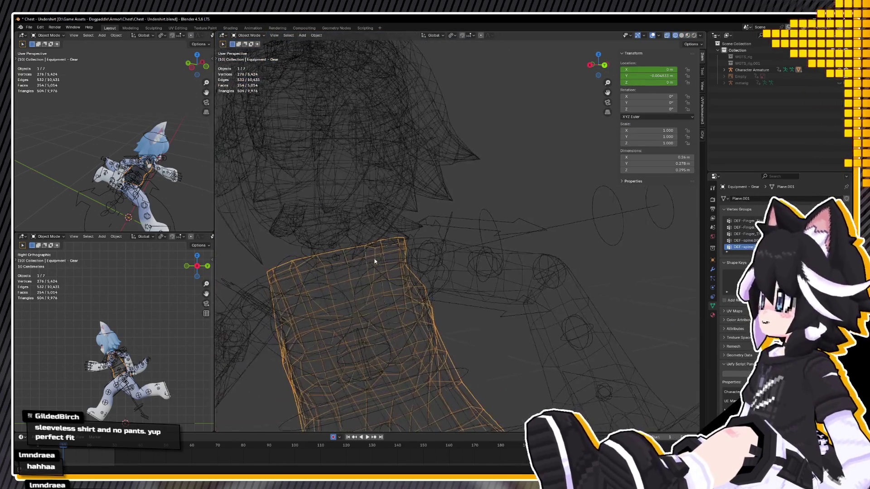
# In the Animation workspace, select the Character Armature and put it into Pose Mode
pyautogui.scroll(2, 374, 261)
pyautogui.moveTo(450, 274)
pyautogui.keyDown('shift'); pyautogui.mouseDown(button='middle')
pyautogui.moveTo(591, 264)
pyautogui.moveTo(488, 274)
pyautogui.mouseUp(button='middle'); pyautogui.keyUp('shift')
pyautogui.scroll(-4, 559, 268)
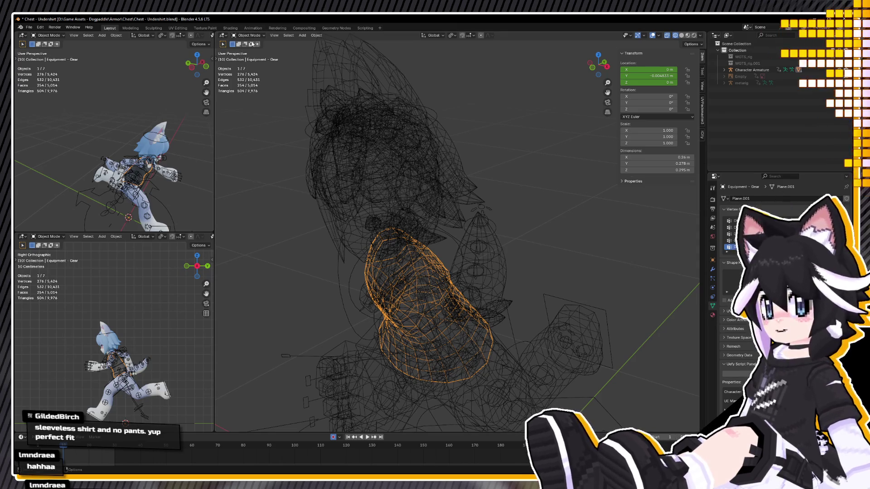
pyautogui.click(253, 28)
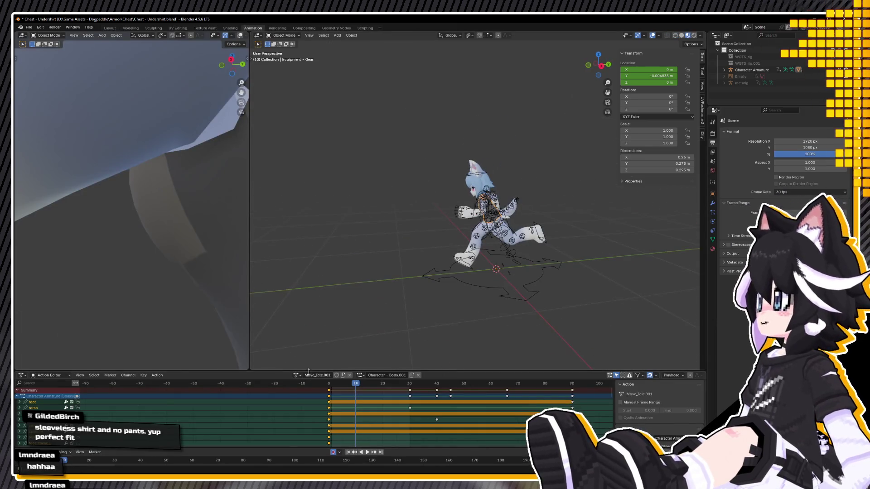
pyautogui.click(297, 375)
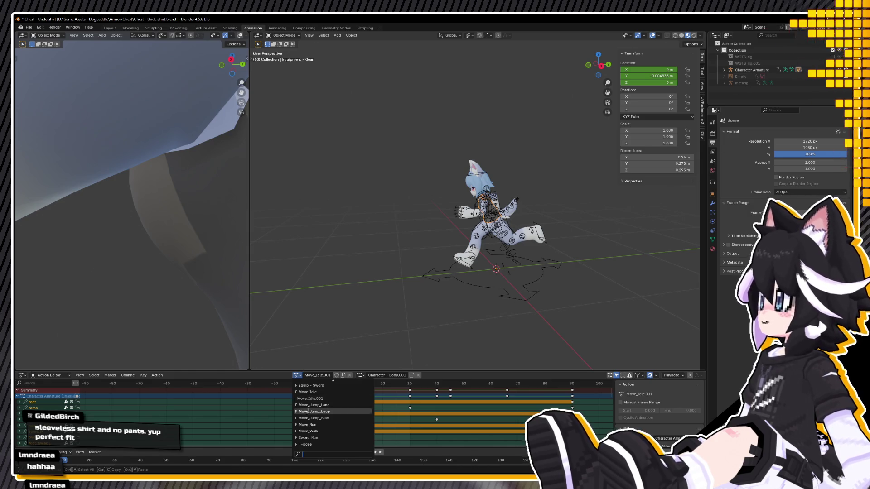
pyautogui.click(789, 71)
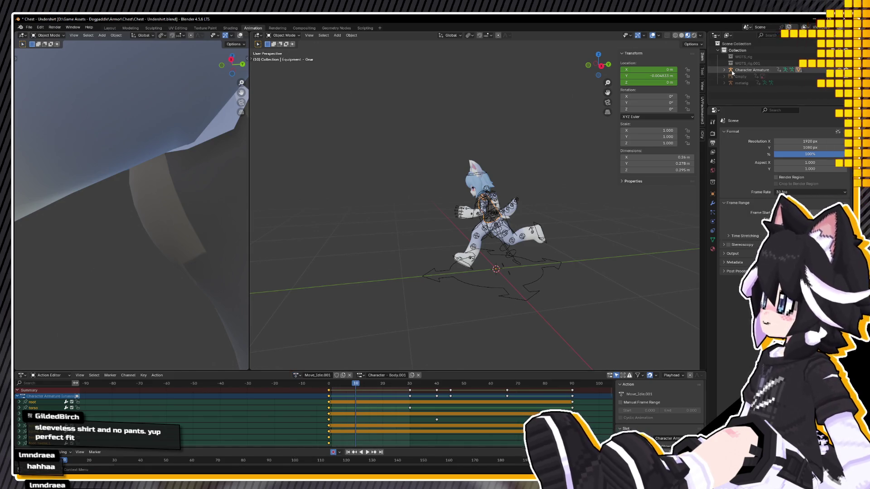
pyautogui.click(285, 57)
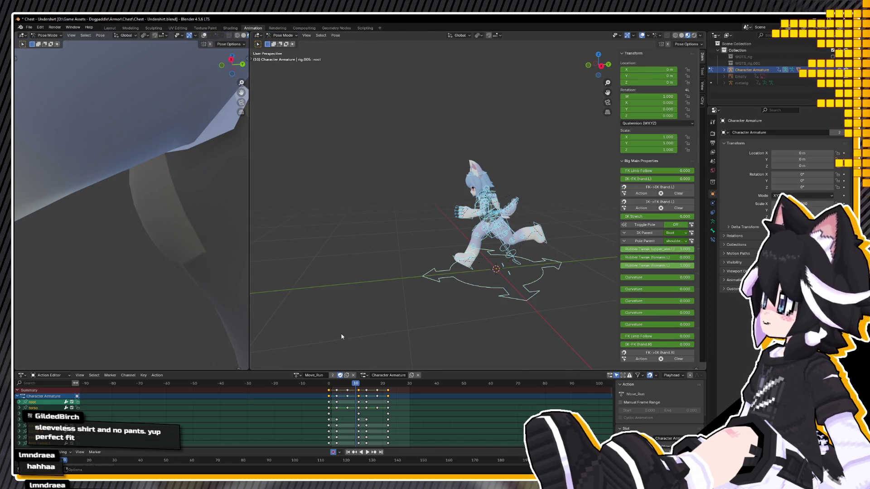
# Assign the T-pose action to the rig, view it from the front, and return to Layout
pyautogui.click(296, 375)
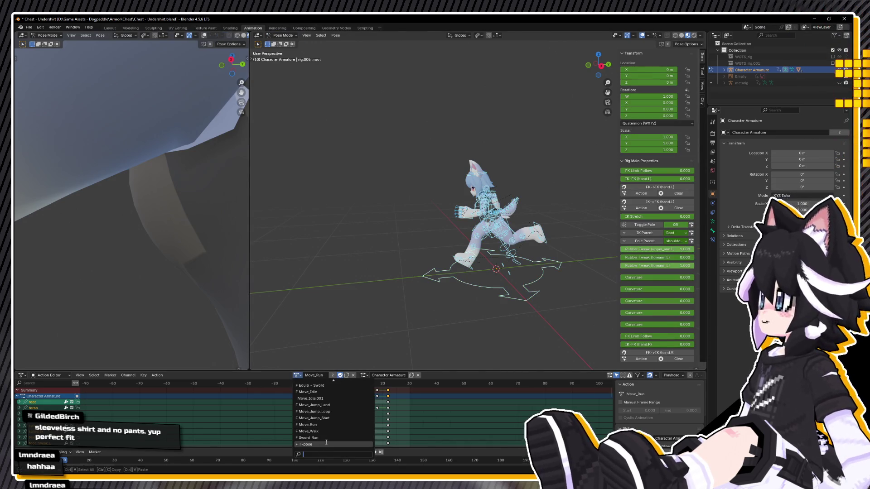
pyautogui.click(326, 444)
pyautogui.press('KP_1')
pyautogui.scroll(-1, 411, 241)
pyautogui.scroll(-1, 411, 241)
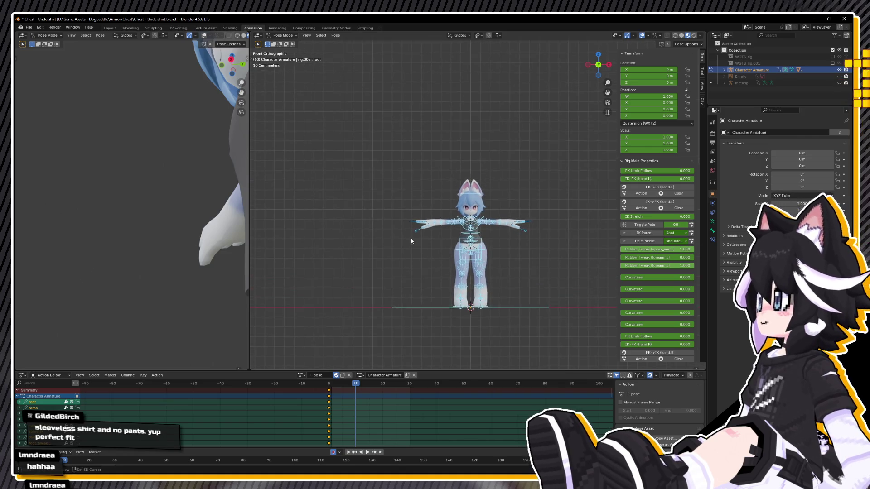
pyautogui.scroll(5, 412, 241)
pyautogui.click(110, 28)
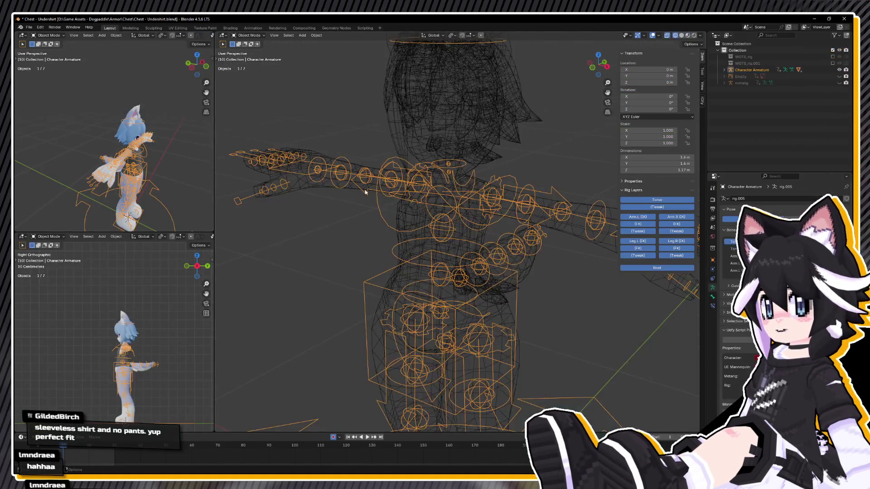
# From the front view, select the shirt, body and armature and switch to Material Preview shading
pyautogui.press('KP_1')
pyautogui.click(445, 254)
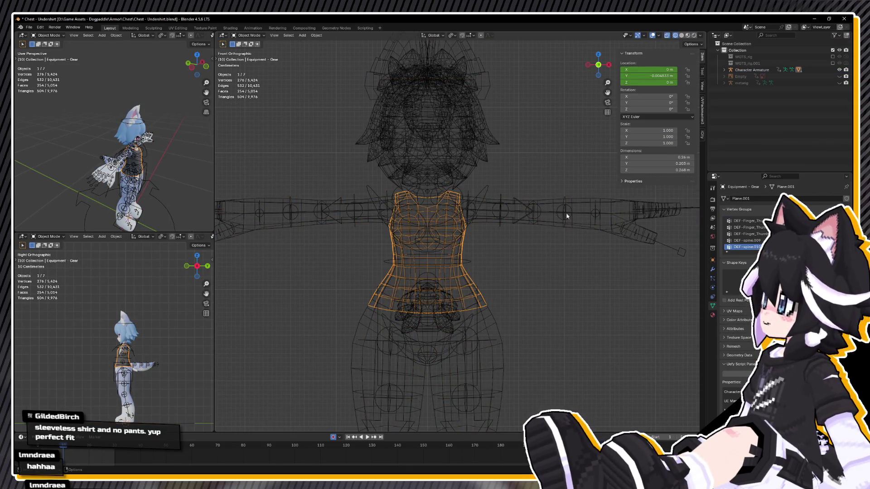
pyautogui.click(566, 216)
pyautogui.click(459, 262)
pyautogui.hotkey('shift', 'z')
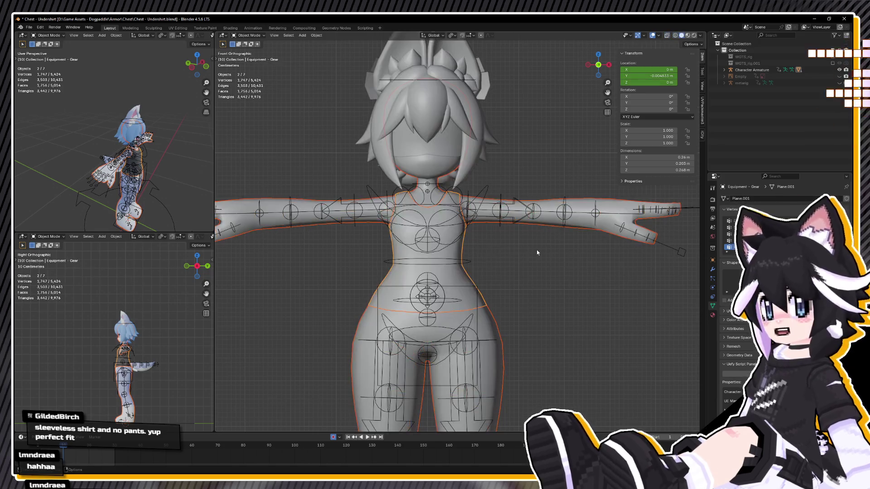
pyautogui.press('z')
pyautogui.click(581, 297)
# Transfer the body's weights onto the undershirt in Weight Paint mode, then return to Object Mode
pyautogui.click(463, 274)
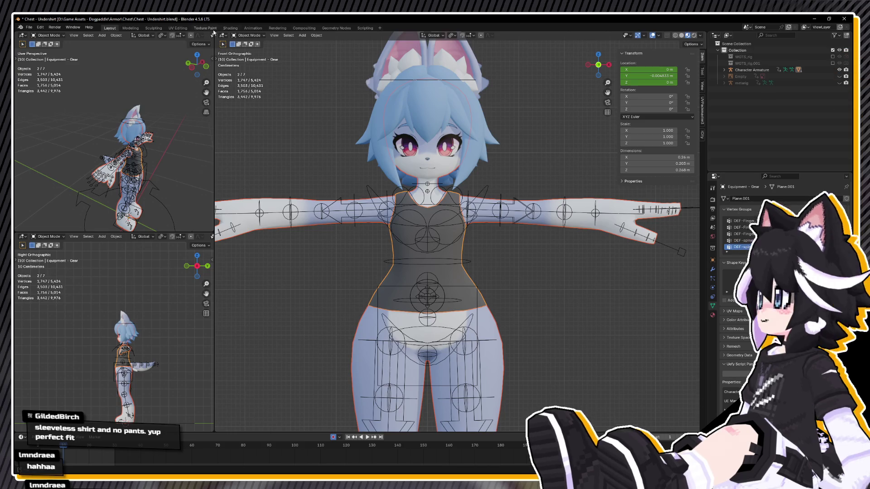
pyautogui.click(240, 36)
pyautogui.click(256, 74)
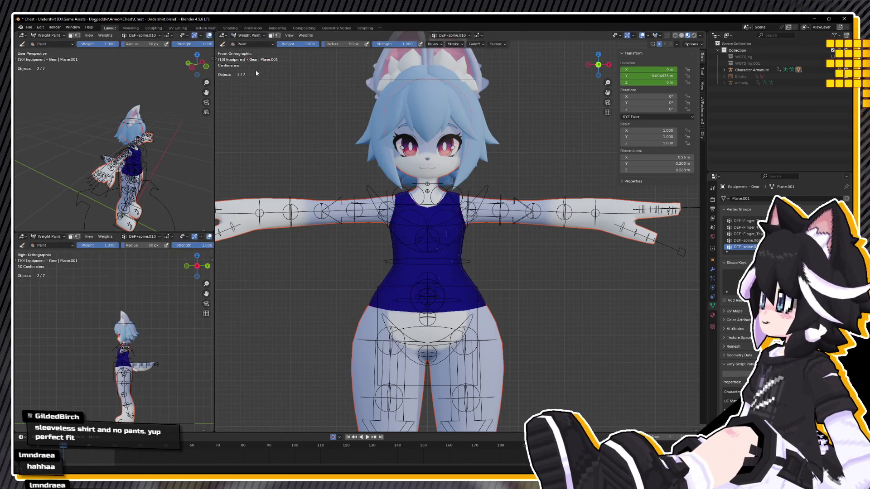
pyautogui.click(305, 36)
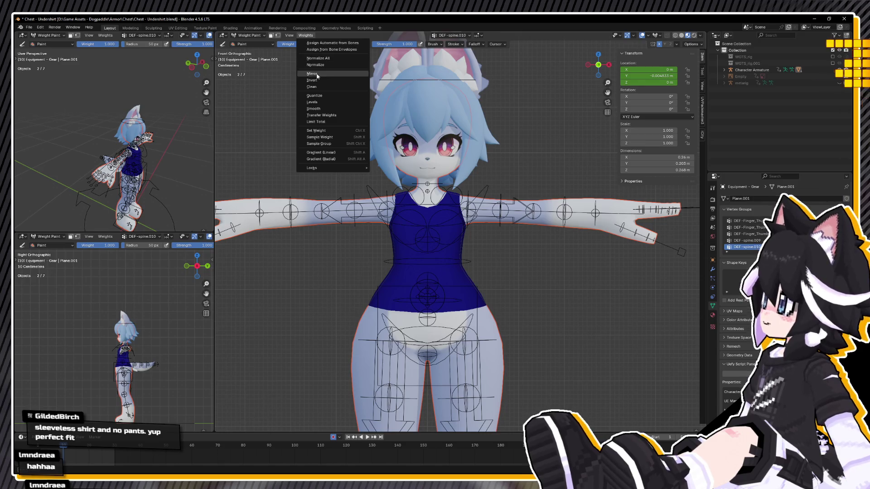
pyautogui.click(318, 115)
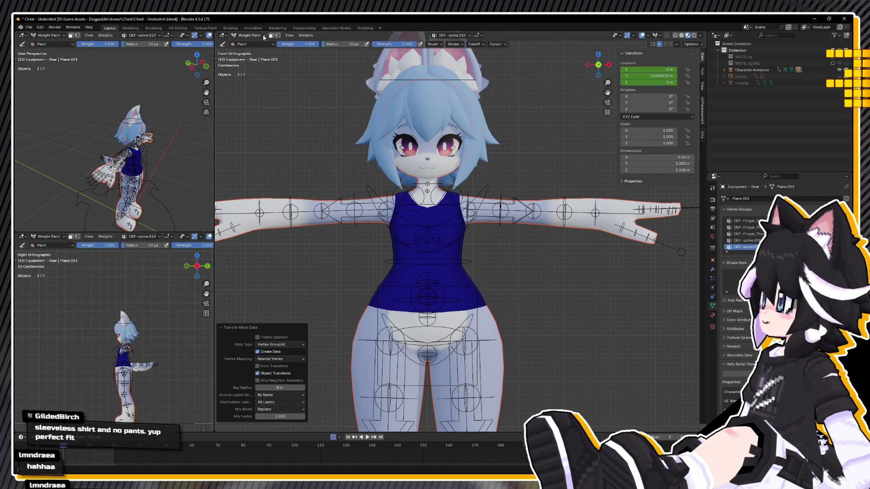
pyautogui.click(264, 36)
pyautogui.click(259, 44)
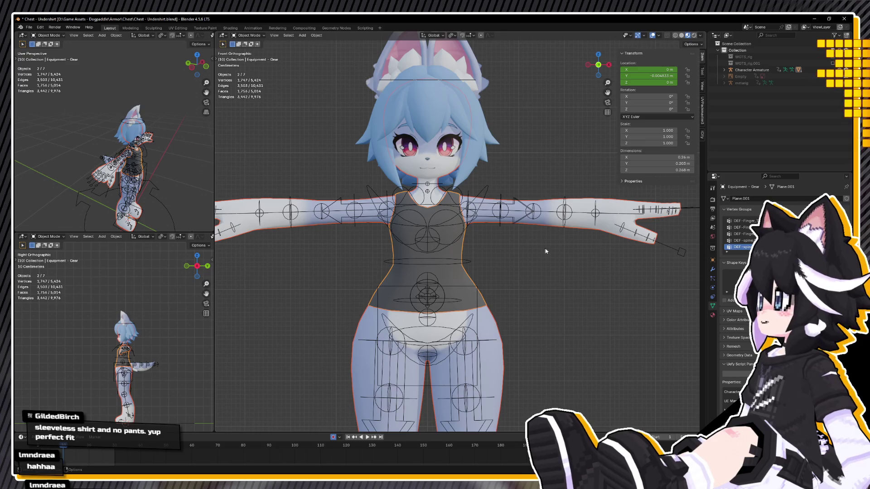
# Inspect a shirt vertex's weights in Edit Mode, then switch to the UV Editing workspace
pyautogui.press('Tab')
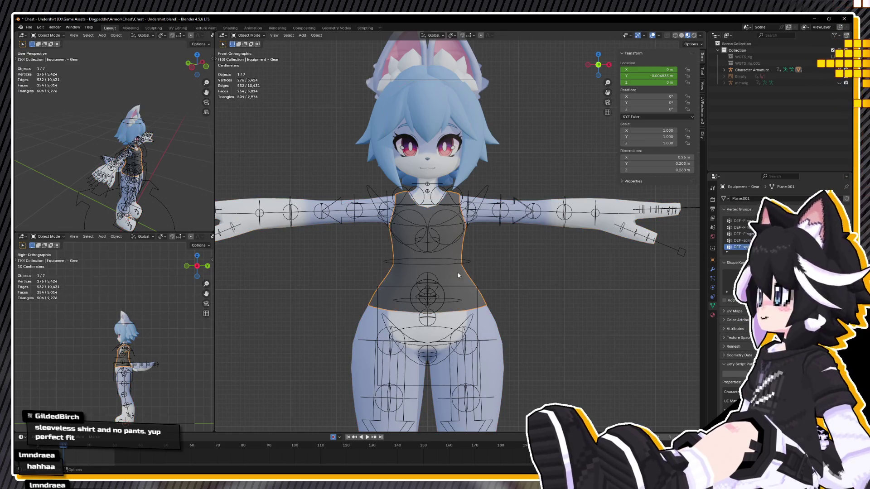
pyautogui.click(488, 279)
pyautogui.scroll(1, 486, 301)
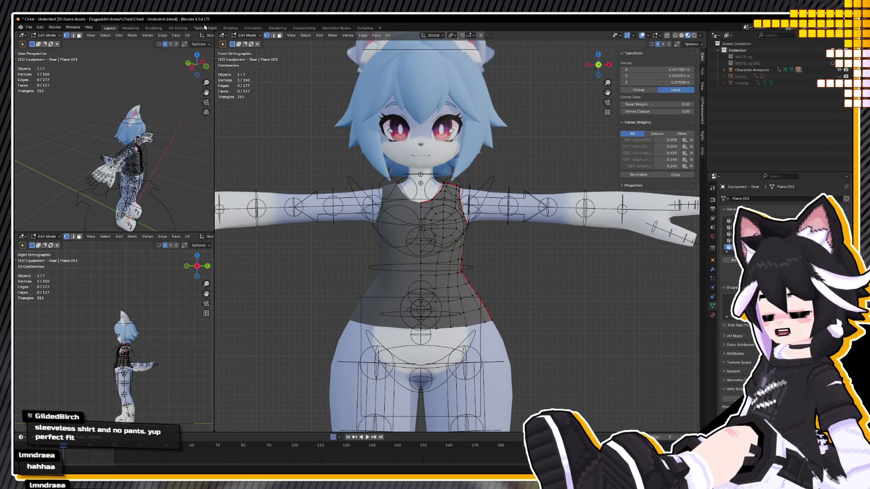
pyautogui.click(178, 27)
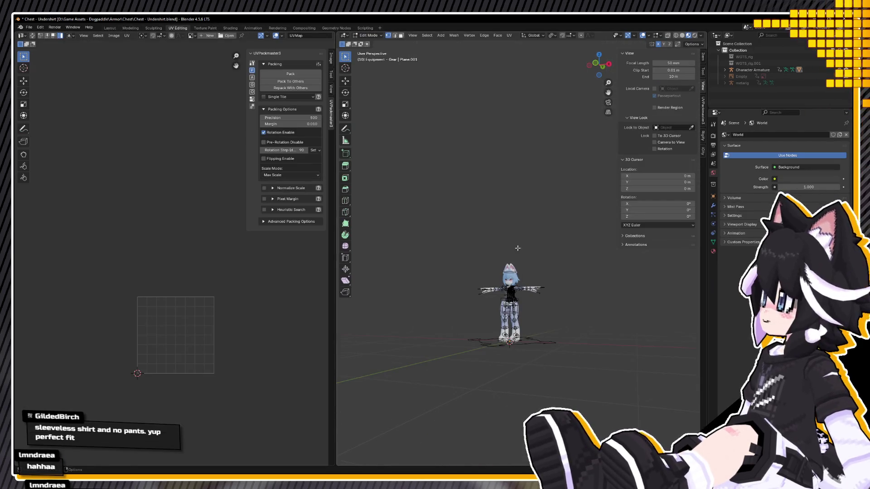
# Select the whole shirt mesh and do a first UV unwrap
pyautogui.press('a')
pyautogui.keyDown('shift'); pyautogui.moveTo(542, 354); pyautogui.dragTo(542, 264, button='middle'); pyautogui.keyUp('shift')
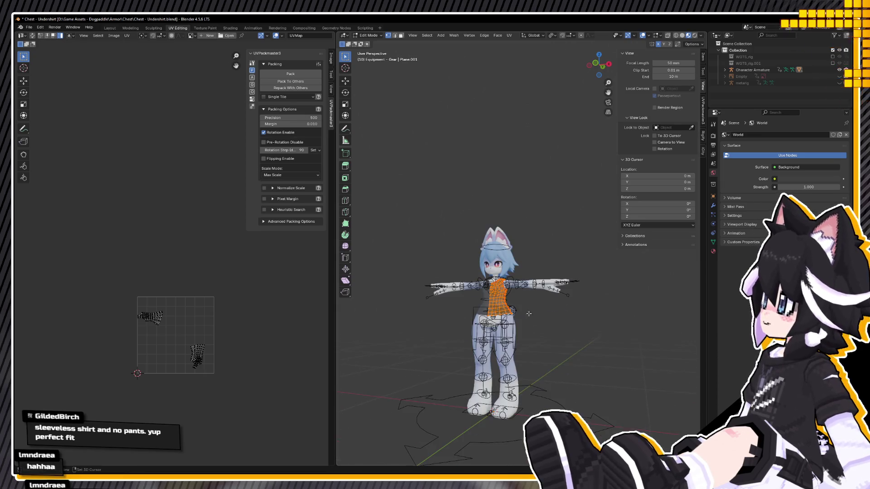
pyautogui.click(509, 35)
pyautogui.click(521, 46)
pyautogui.keyDown('alt'); pyautogui.moveTo(349, 245); pyautogui.dragTo(519, 277, button='middle'); pyautogui.keyUp('alt')
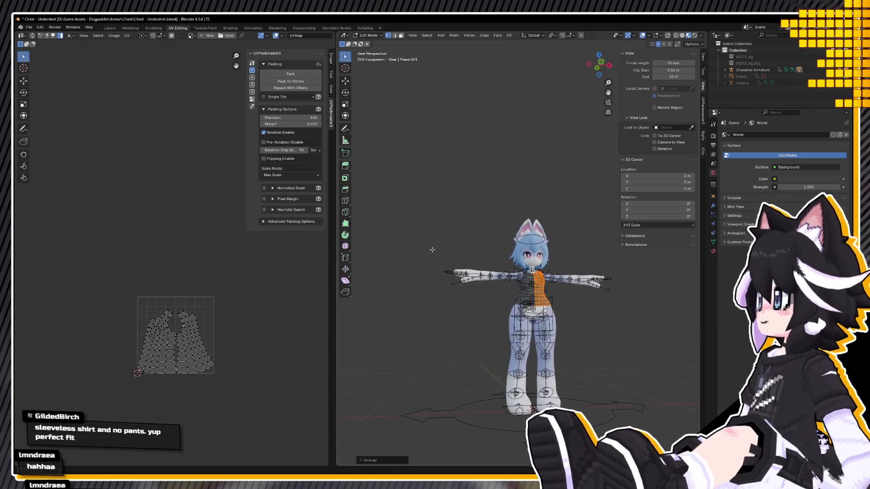
pyautogui.scroll(4, 520, 277)
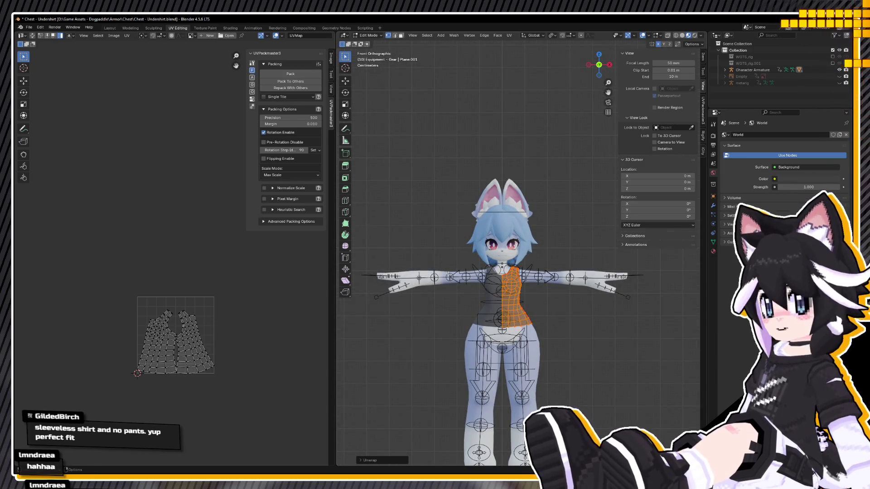
# Delete the shirt's Mirror modifier in Object Mode
pyautogui.press('Tab')
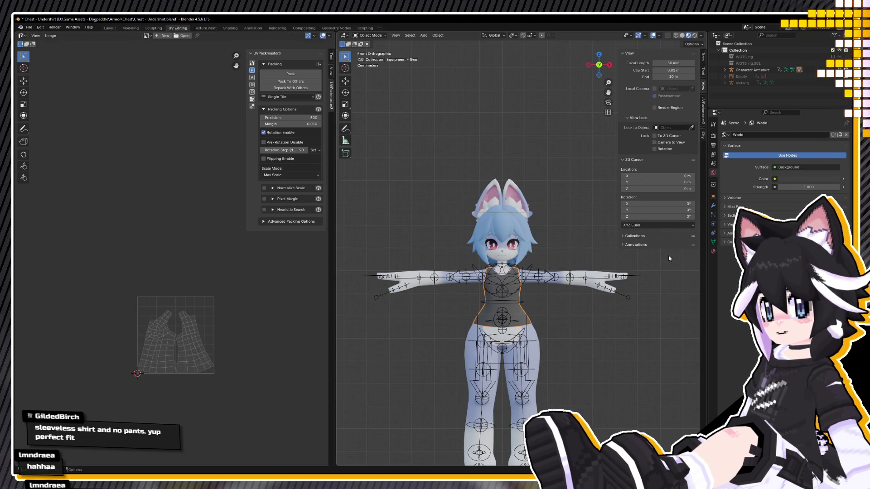
pyautogui.click(713, 205)
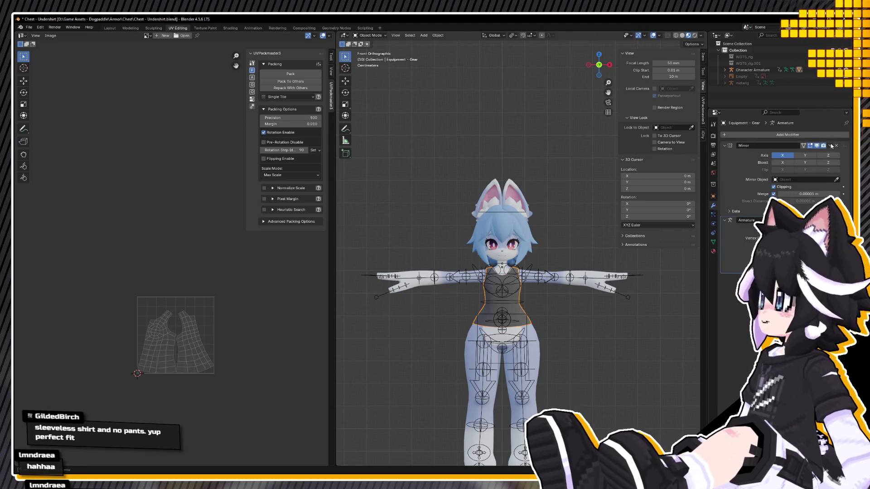
pyautogui.hotkey('ctrl', 'x')
pyautogui.scroll(2, 615, 305)
# Re-unwrap the shirt's UVs and lay them out with Lightmap Pack
pyautogui.press('Tab')
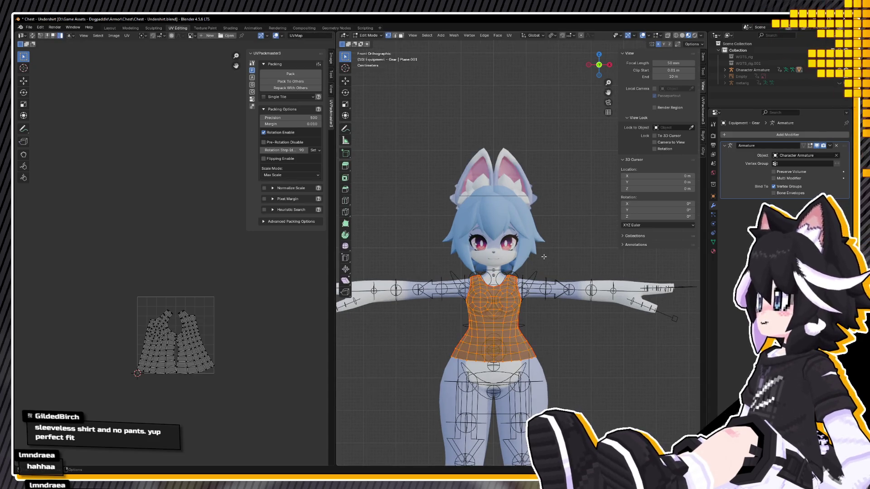
pyautogui.press('u')
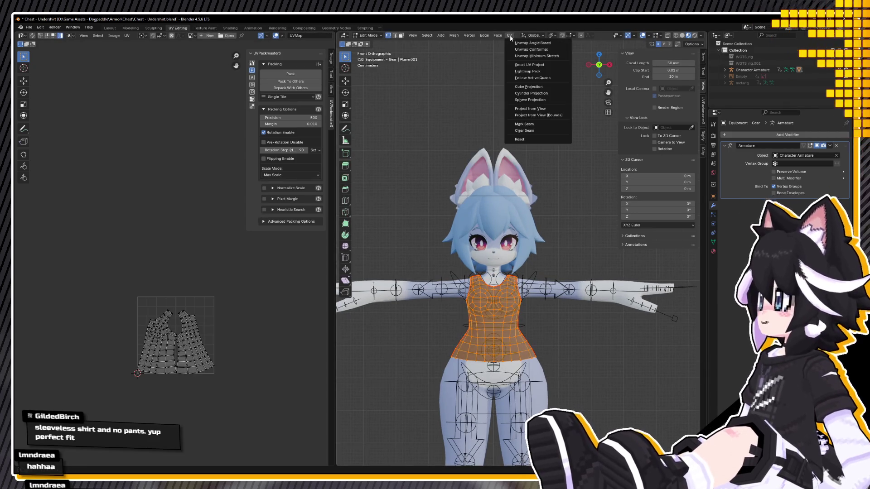
pyautogui.click(525, 43)
pyautogui.scroll(-1, 192, 333)
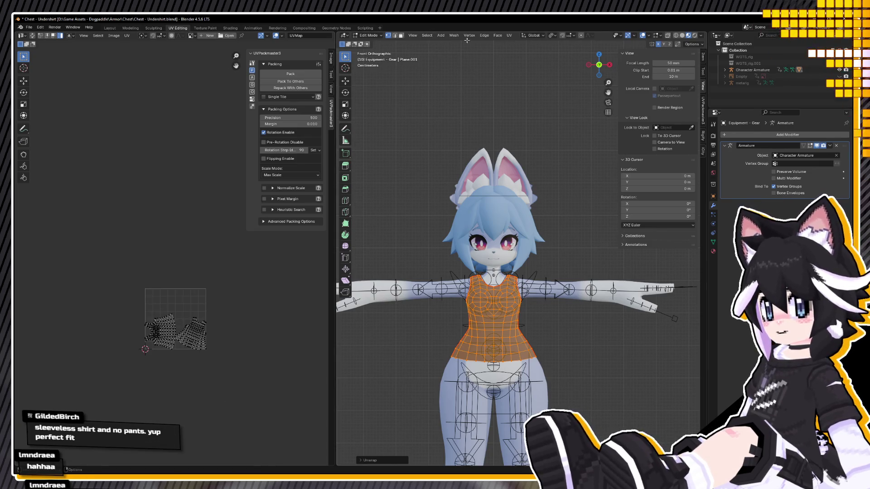
pyautogui.click(509, 34)
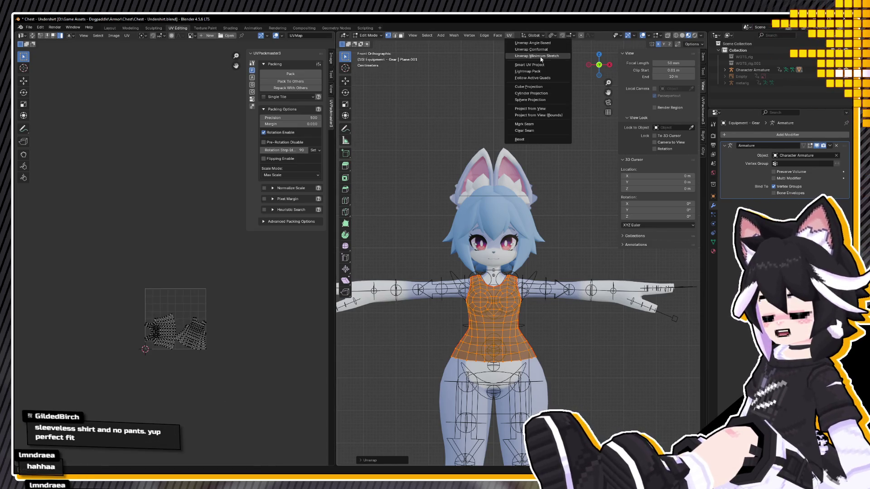
pyautogui.click(536, 72)
pyautogui.scroll(1, 184, 317)
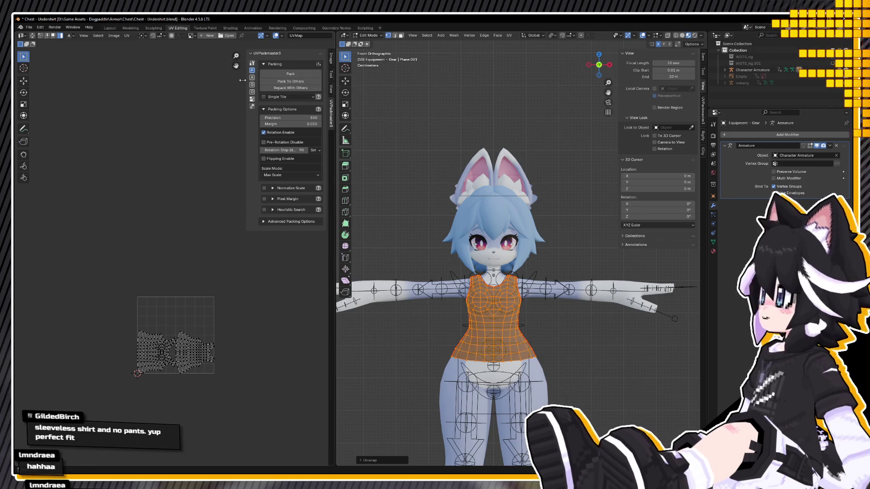
# Select all UV islands and pack them with UVPackmaster to fill the UV square
pyautogui.press('a')
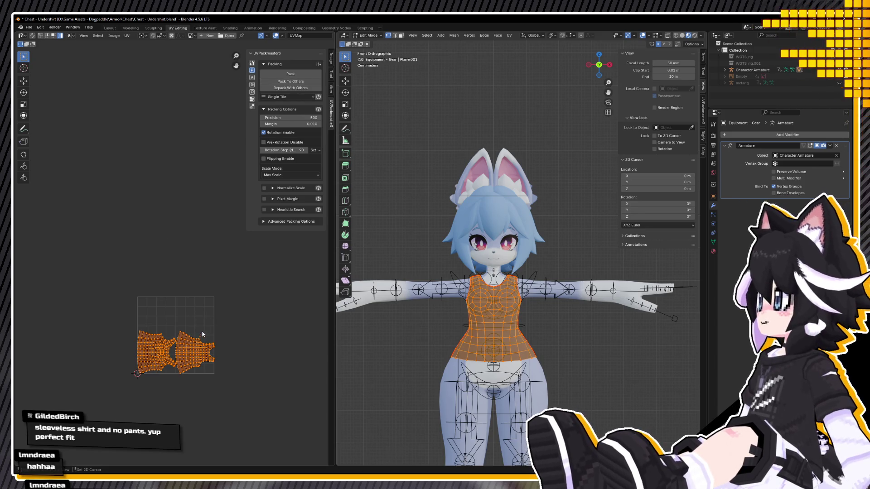
pyautogui.press('Home')
pyautogui.click(308, 75)
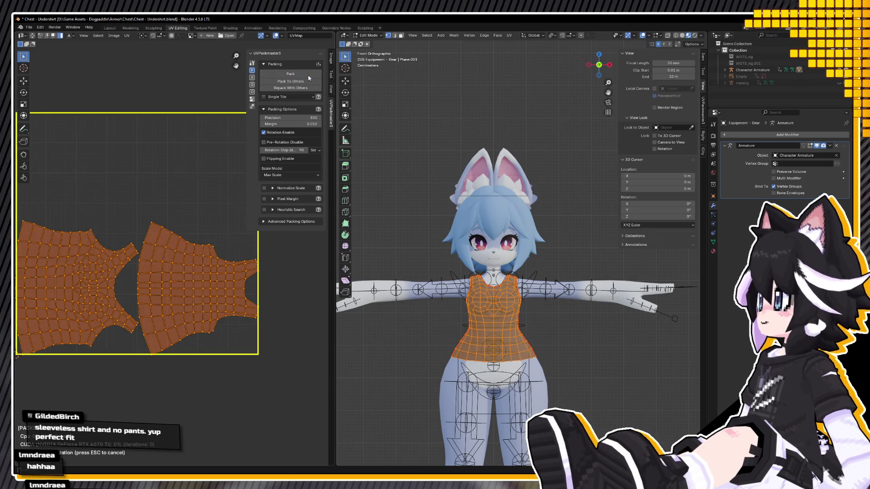
pyautogui.moveTo(162, 201); pyautogui.dragTo(155, 214, button='middle')
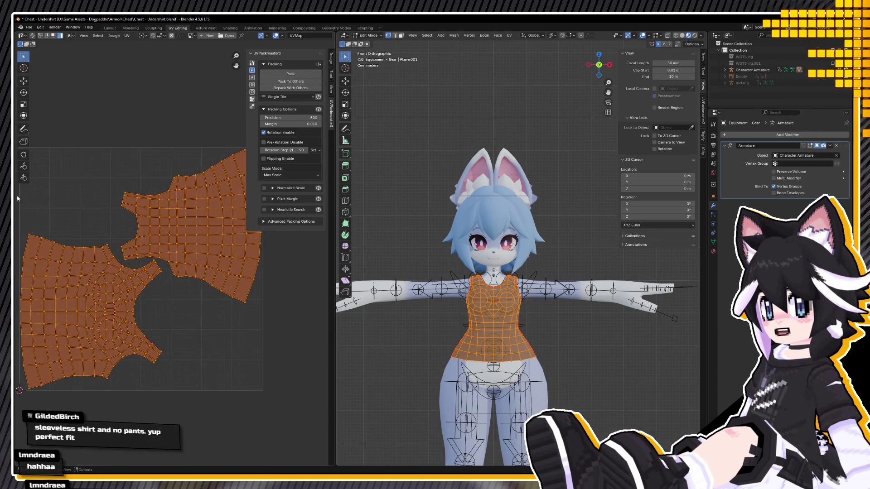
pyautogui.scroll(-2, 88, 213)
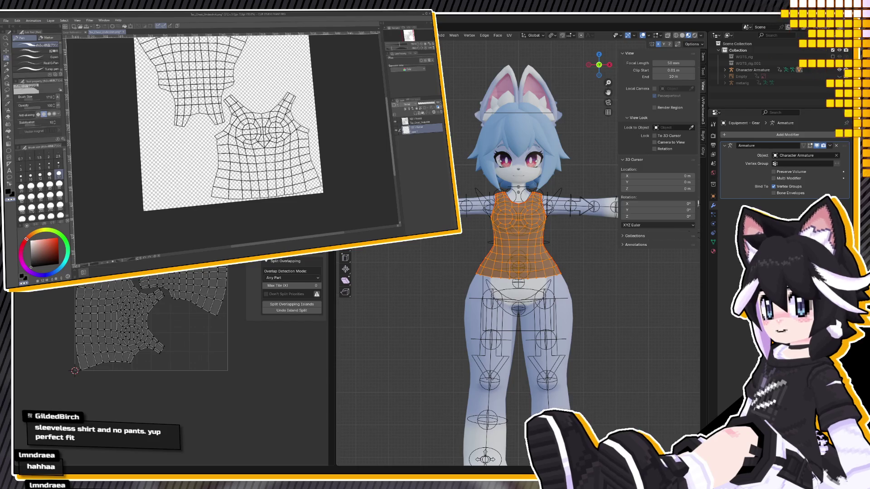
# Open the Gear Reference canvas in Clip Studio Paint
pyautogui.click(74, 32)
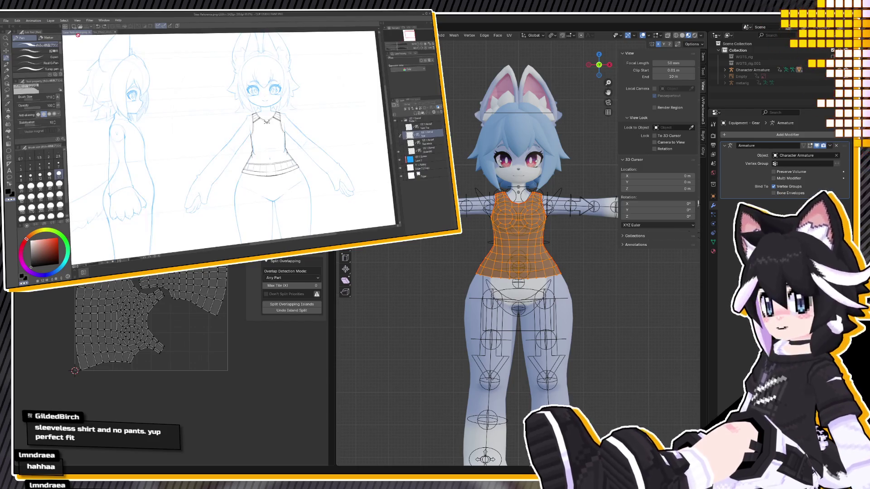
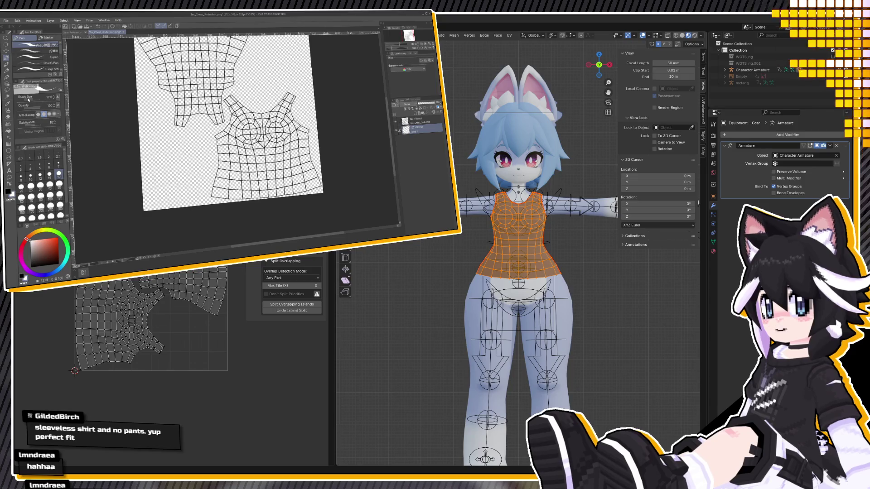
# Fill the transparent canvas white and add two new layers above Layer 1
pyautogui.click(9, 131)
pyautogui.click(176, 145)
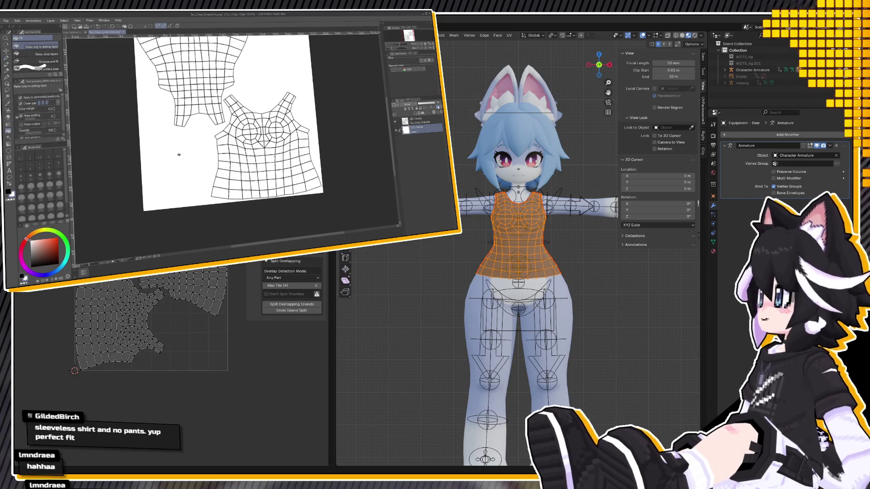
pyautogui.click(422, 114)
pyautogui.click(416, 114)
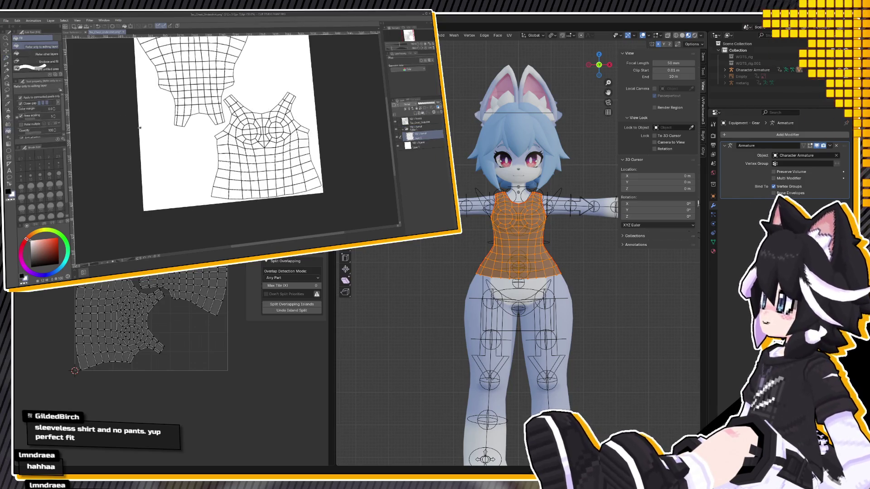
# Return to the pen, zoom in on the shirt UV template and set brush size 2
pyautogui.click(9, 164)
pyautogui.scroll(1, 274, 190)
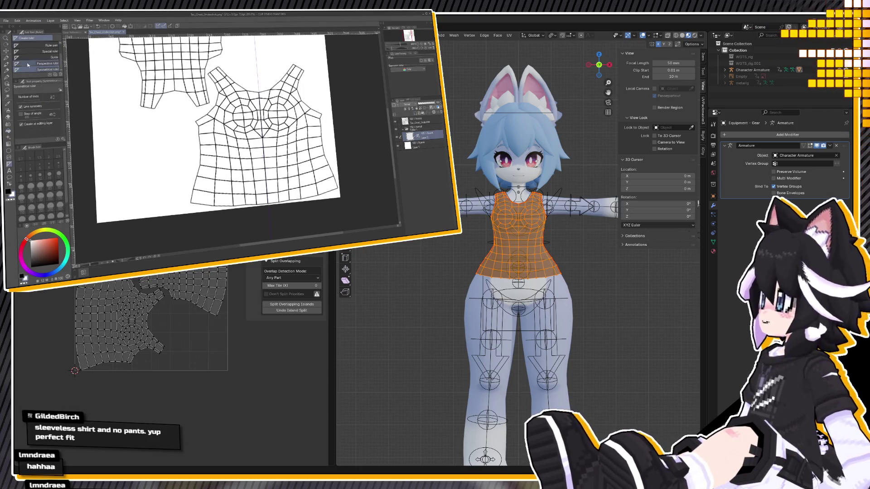
pyautogui.press('p')
pyautogui.hotkey('ctrl', '-')
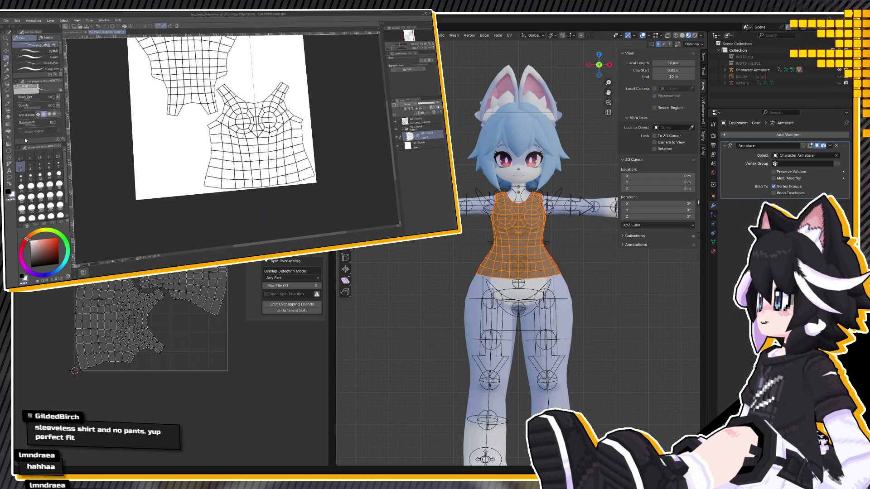
pyautogui.hotkey('ctrl', '+')
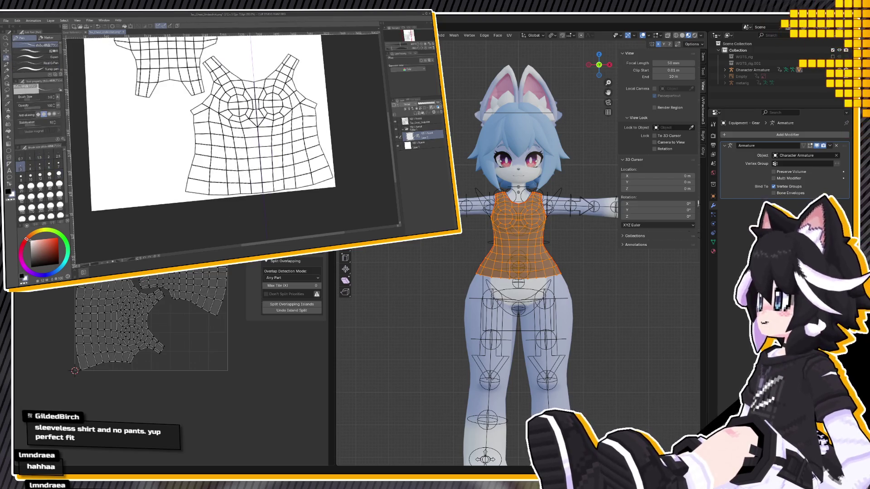
pyautogui.click(48, 155)
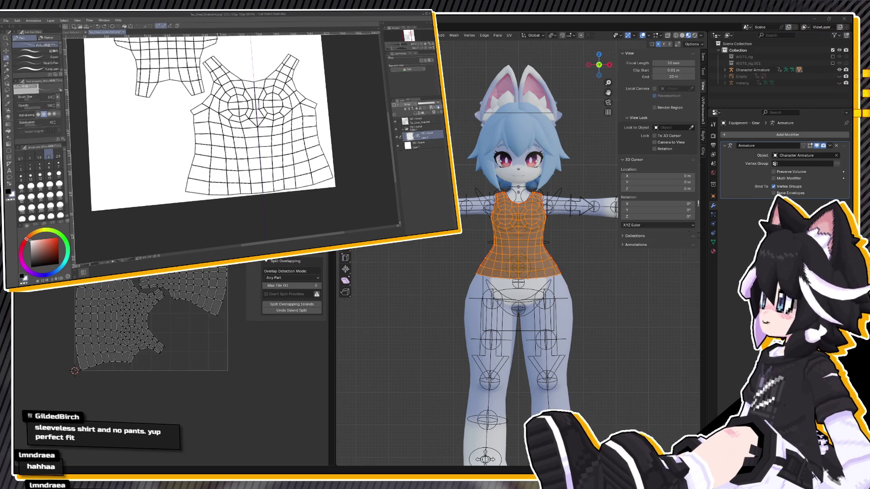
# Select all and deselect, set brush size 3, and fade the UV wireframe layer
pyautogui.hotkey('ctrl', 'a')
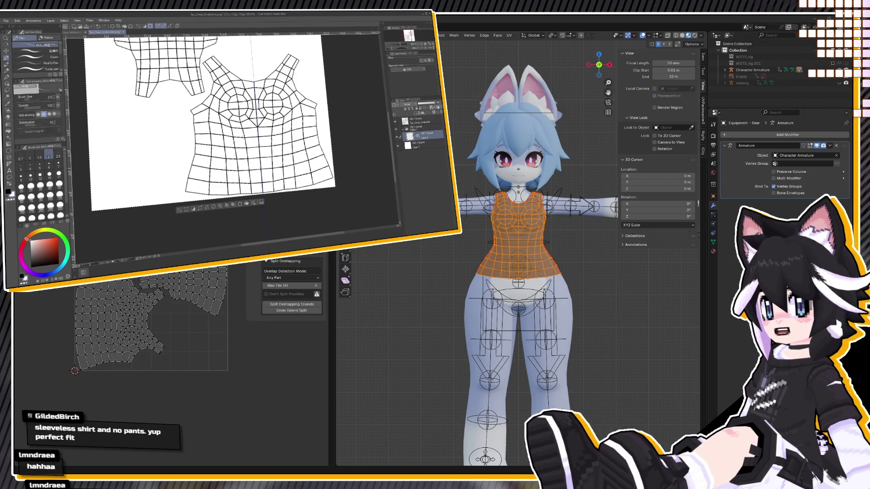
pyautogui.hotkey('ctrl', 'd')
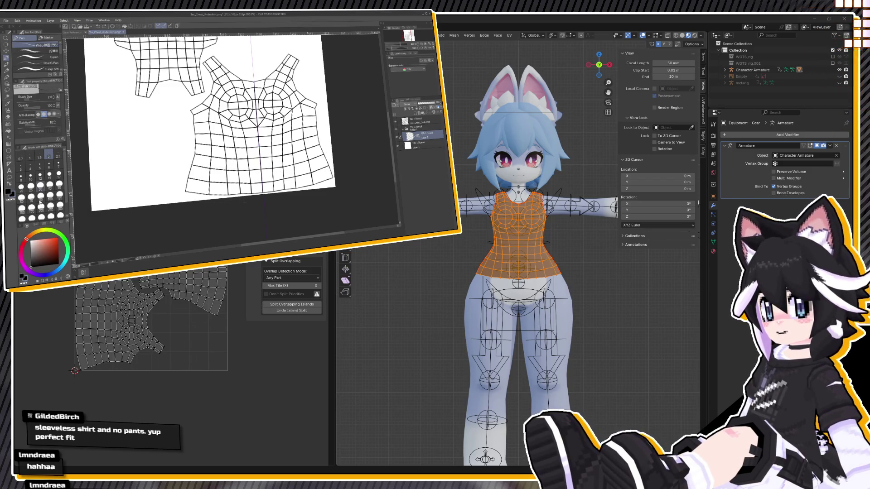
pyautogui.click(24, 168)
pyautogui.click(421, 122)
pyautogui.click(420, 103)
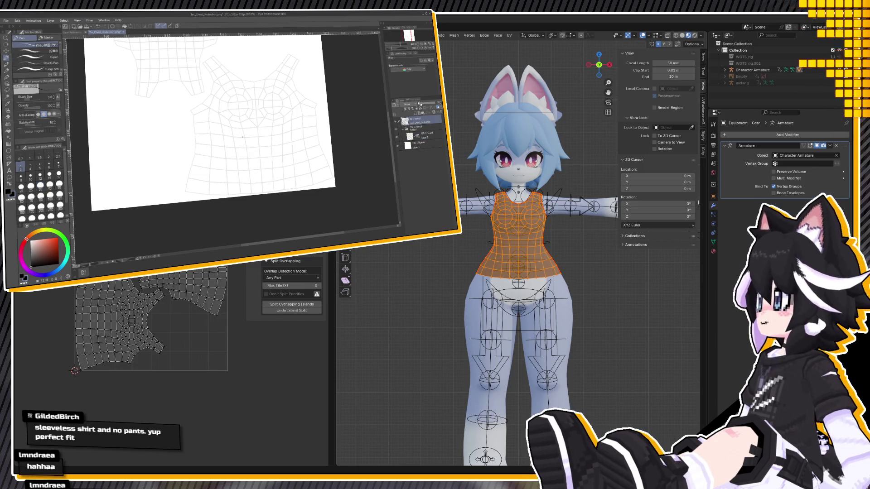
# Add a new layer filled with blue to tint the UV wireframe lines
pyautogui.click(413, 113)
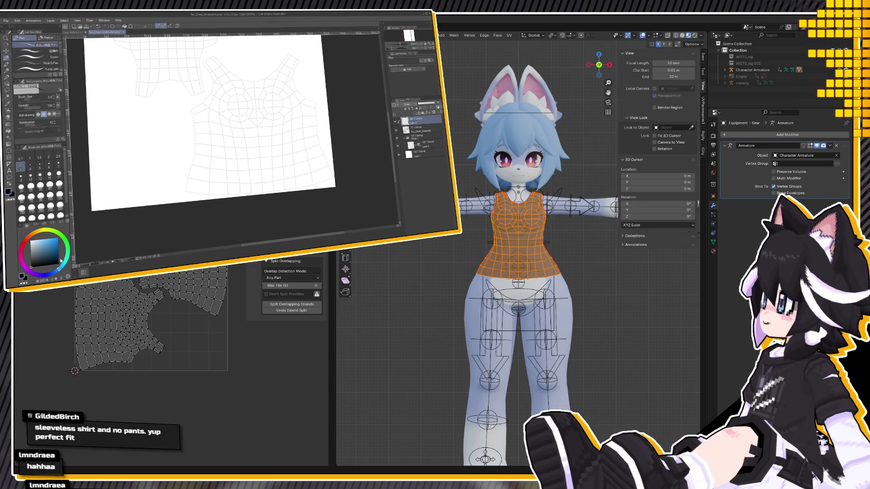
pyautogui.click(51, 238)
pyautogui.press('g')
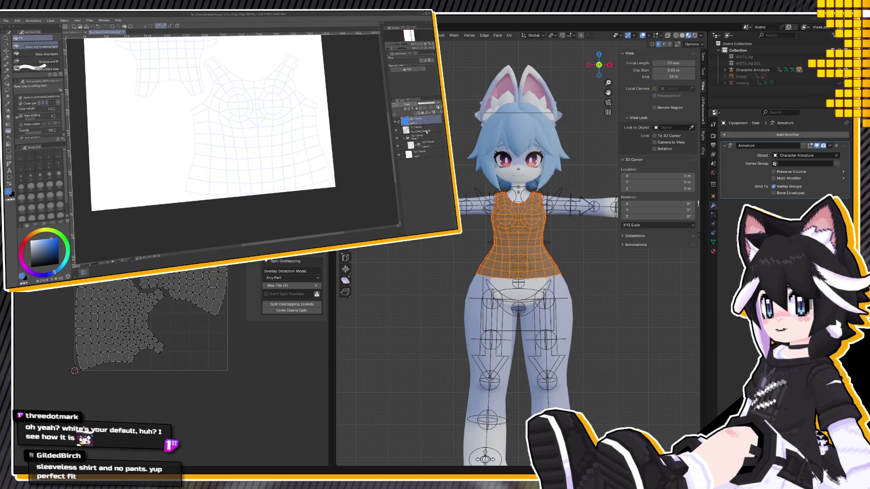
pyautogui.click(425, 119)
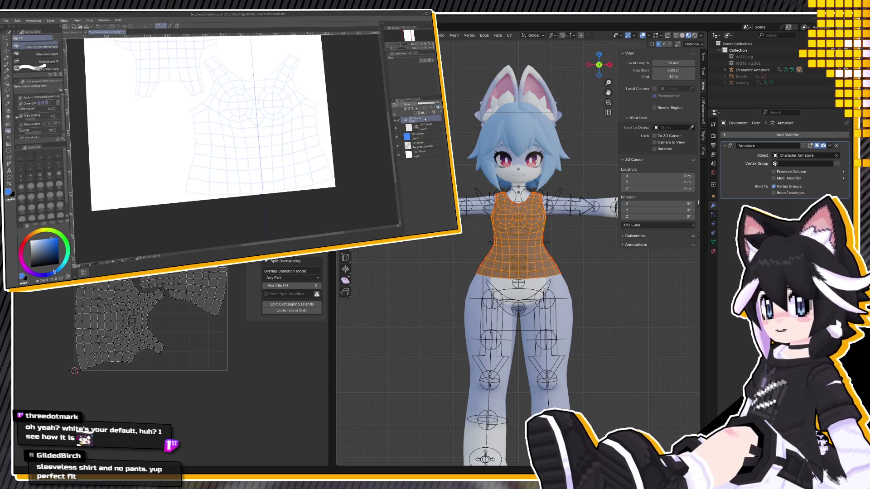
# Select Layer 2, undo the stray black stroke, and use the G-pen at size 3
pyautogui.click(423, 127)
pyautogui.press('p')
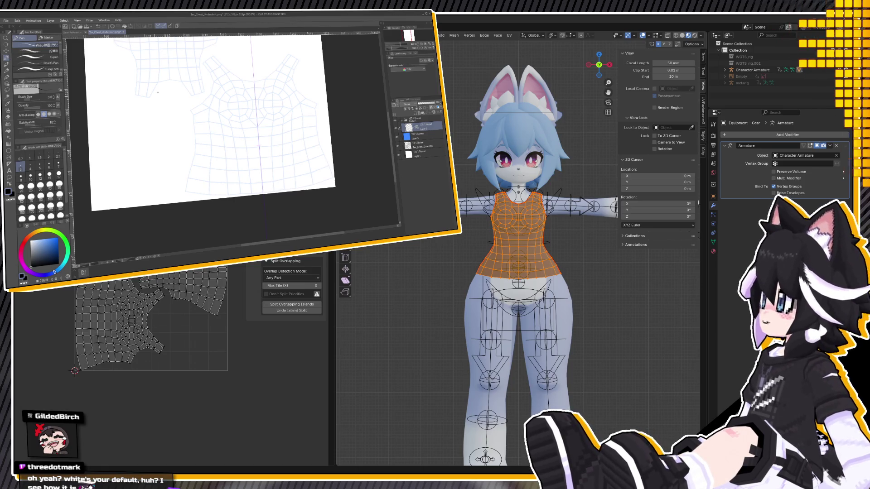
pyautogui.hotkey('ctrl', 'z')
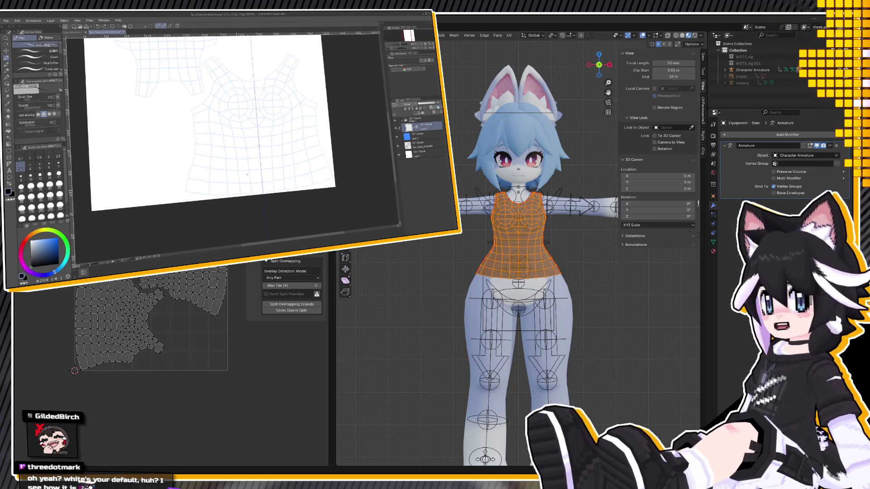
pyautogui.click(52, 57)
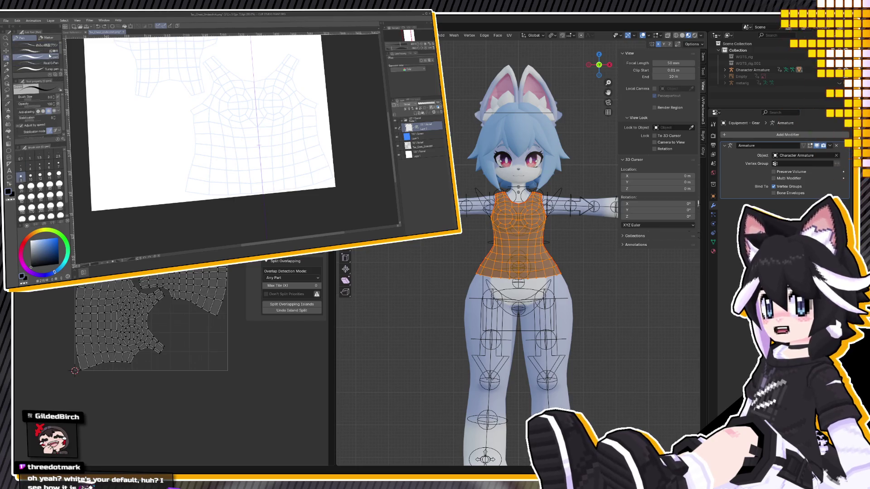
pyautogui.click(20, 167)
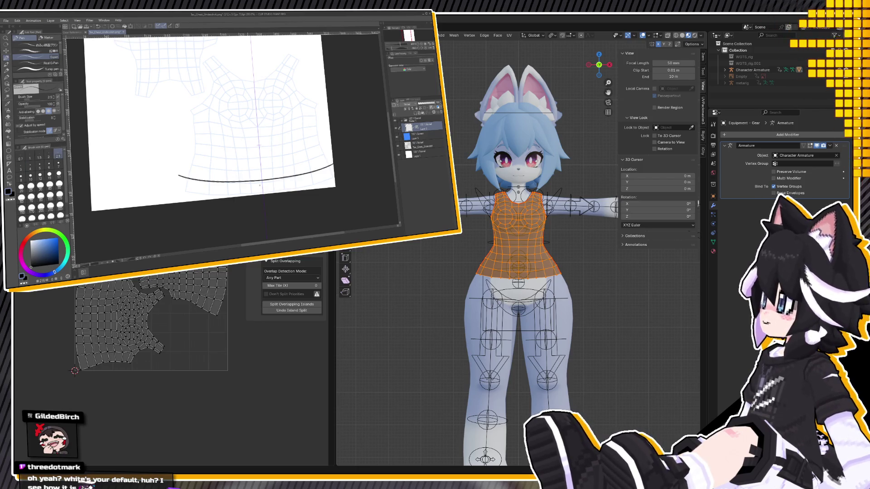
# Draw a curved hem line and paste an offset copy to double it
pyautogui.moveTo(184, 177); pyautogui.dragTo(333, 165)
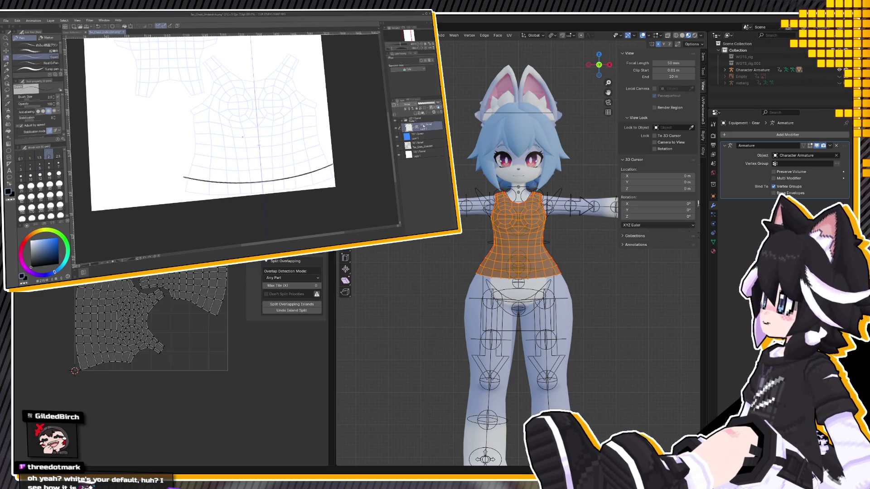
pyautogui.hotkey('ctrl', 'v')
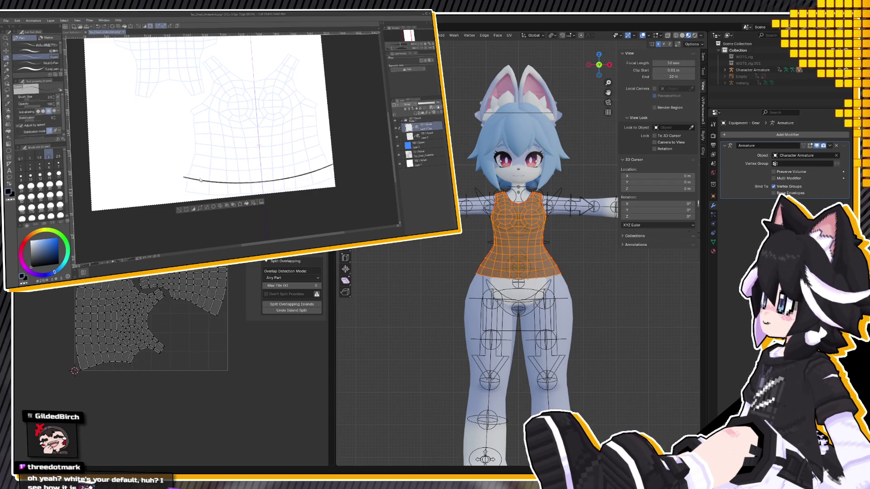
pyautogui.moveTo(201, 180); pyautogui.dragTo(198, 177)
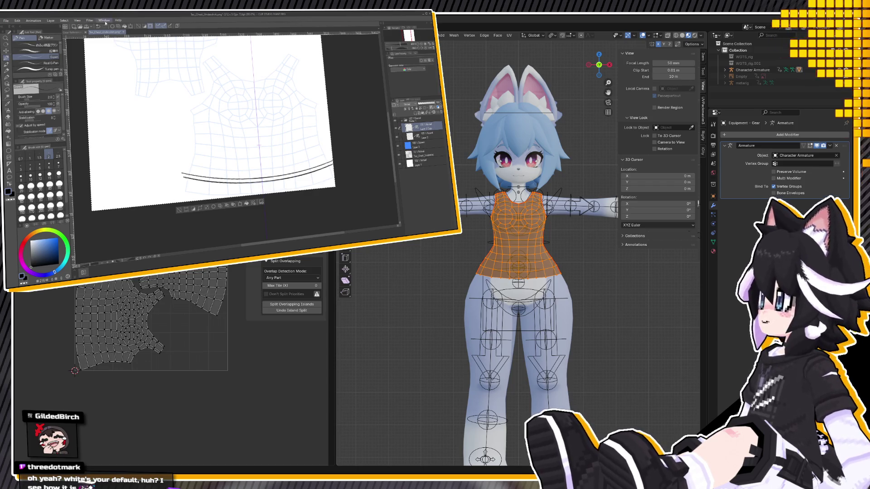
# Compare the shirt template against the character reference sketch
pyautogui.click(78, 33)
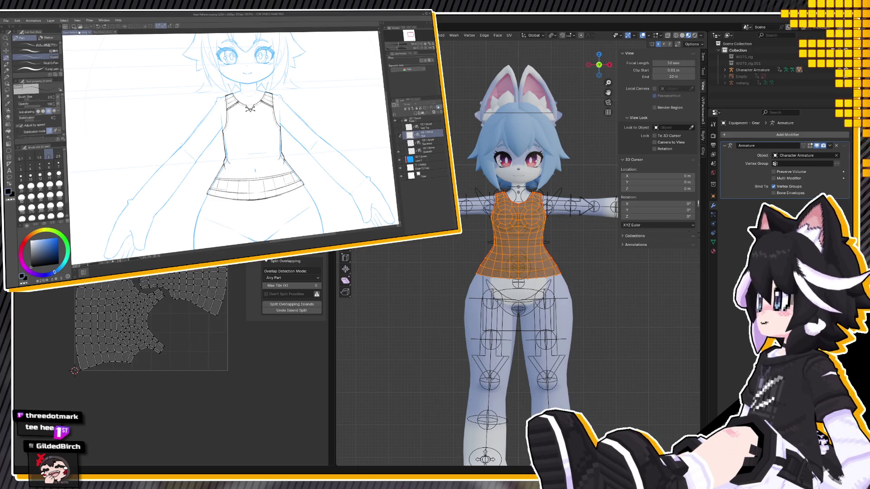
pyautogui.click(114, 34)
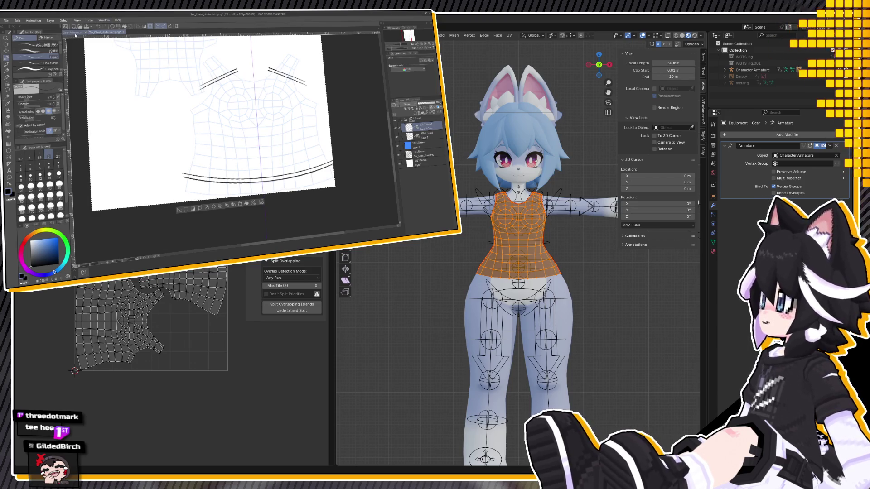
pyautogui.click(76, 34)
pyautogui.click(112, 34)
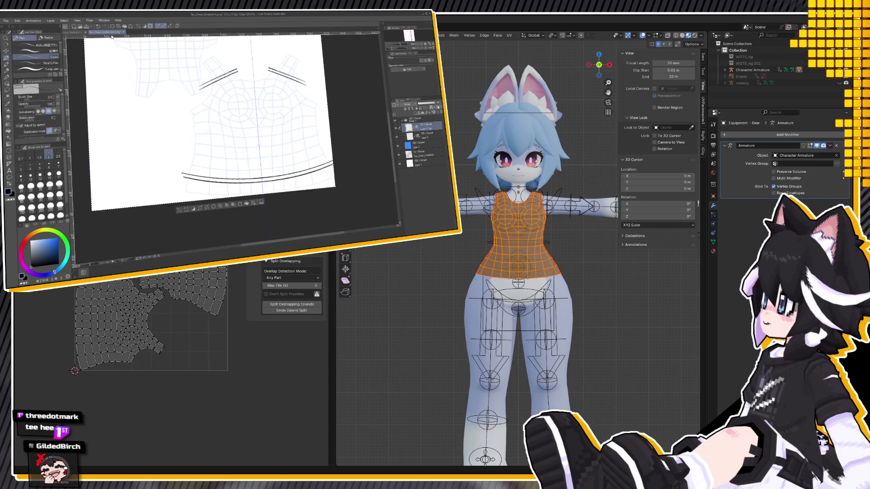
# Draw a V notch at the collar centre, then view the reference sketch
pyautogui.scroll(2, 243, 105)
pyautogui.scroll(2, 242, 105)
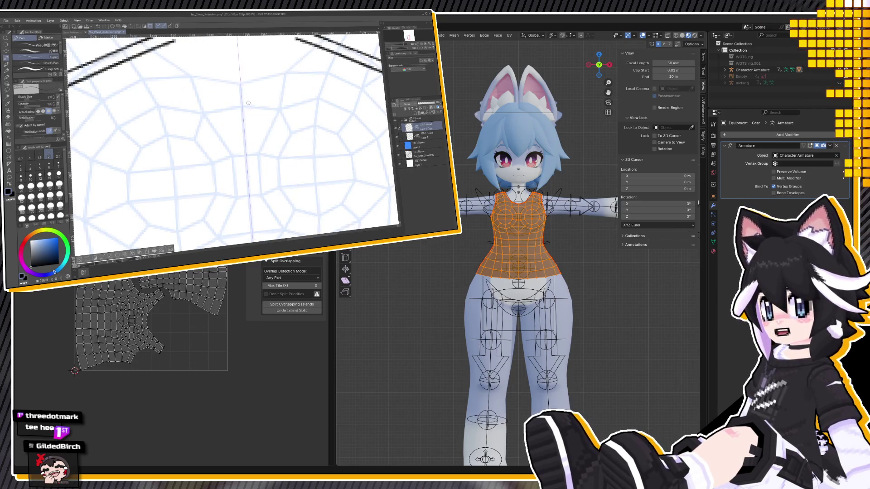
pyautogui.scroll(2, 242, 105)
pyautogui.moveTo(222, 82); pyautogui.dragTo(243, 105)
pyautogui.moveTo(258, 81); pyautogui.dragTo(242, 105)
pyautogui.hotkey('ctrl', 'z')
pyautogui.hotkey('ctrl', 'y')
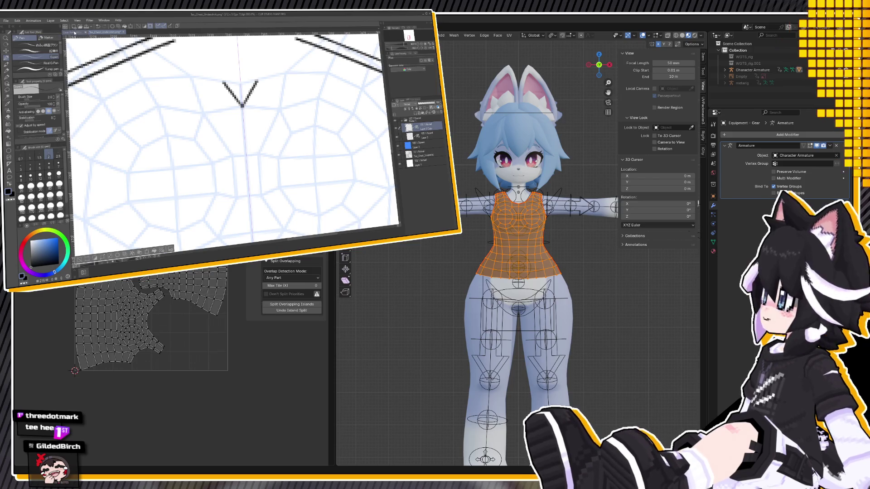
pyautogui.click(76, 32)
pyautogui.scroll(-1, 135, 60)
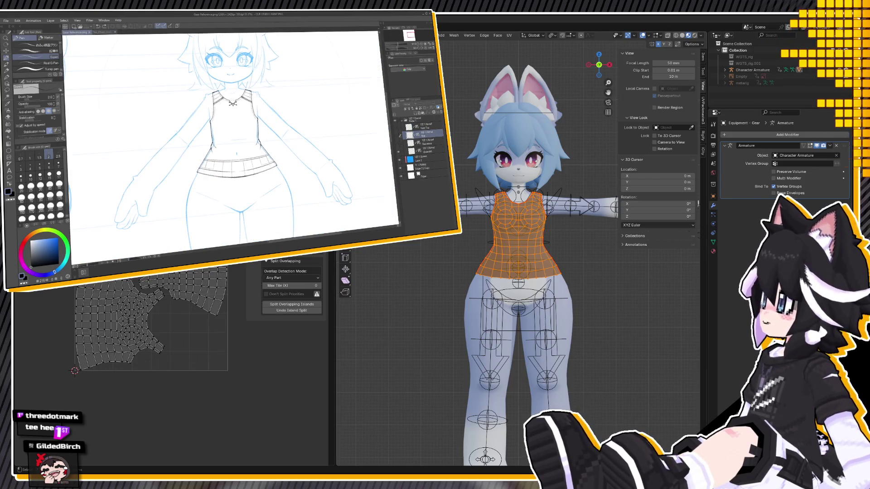
# Zoom and orbit in Blender onto the avatar's neckline, then return to the shirt texture
pyautogui.scroll(2, 518, 245)
pyautogui.scroll(5, 517, 244)
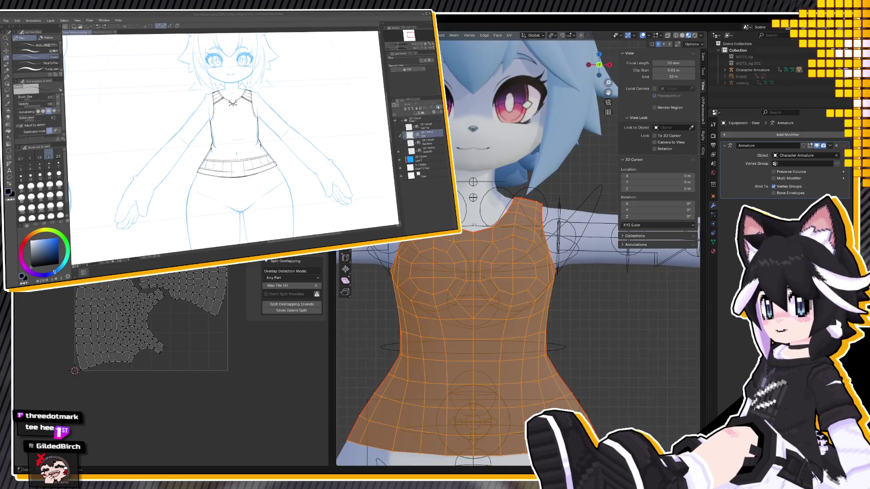
pyautogui.moveTo(473, 224); pyautogui.dragTo(458, 253, button='middle')
pyautogui.scroll(2, 456, 259)
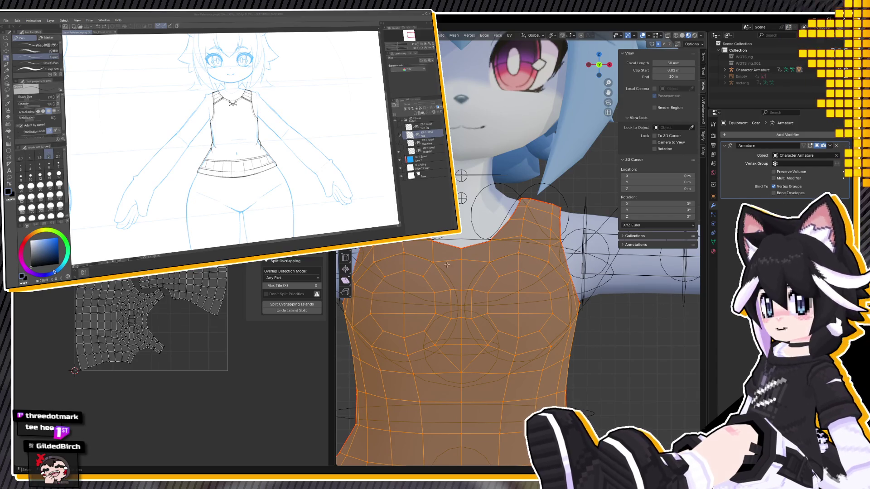
pyautogui.scroll(-4, 420, 268)
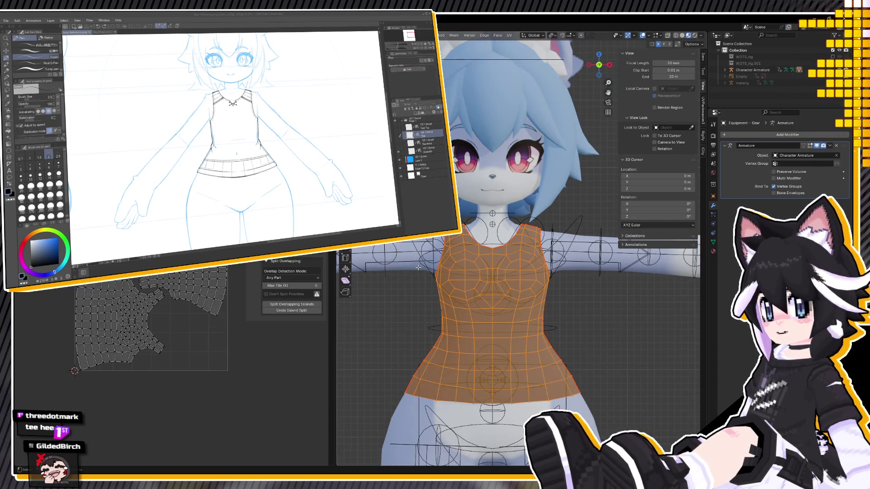
pyautogui.click(103, 32)
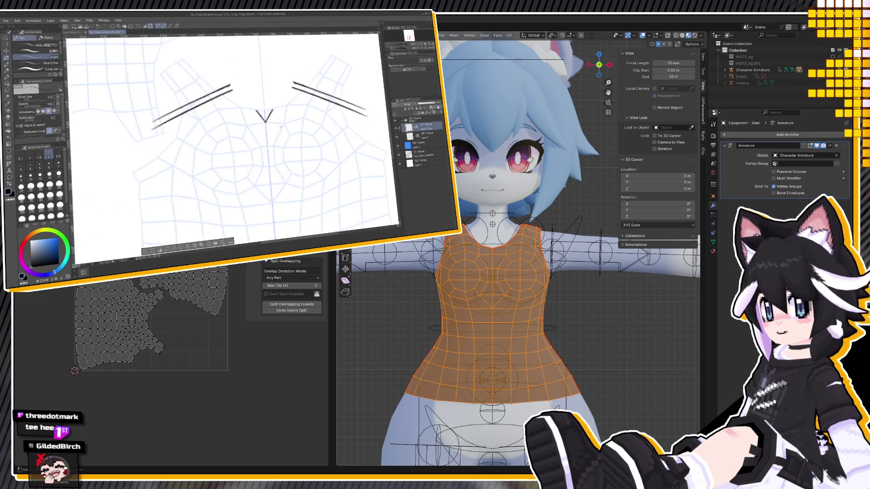
# Paste a copy of the V and cross it with a line to form an X, nudged right
pyautogui.scroll(-2, 106, 40)
pyautogui.scroll(2, 272, 111)
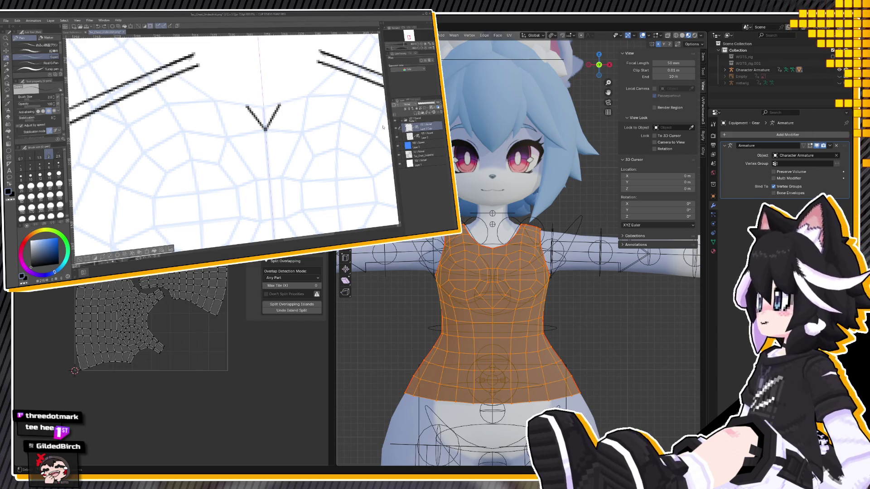
pyautogui.hotkey('ctrl', 'c')
pyautogui.hotkey('ctrl', 'v')
pyautogui.moveTo(247, 113); pyautogui.dragTo(240, 113)
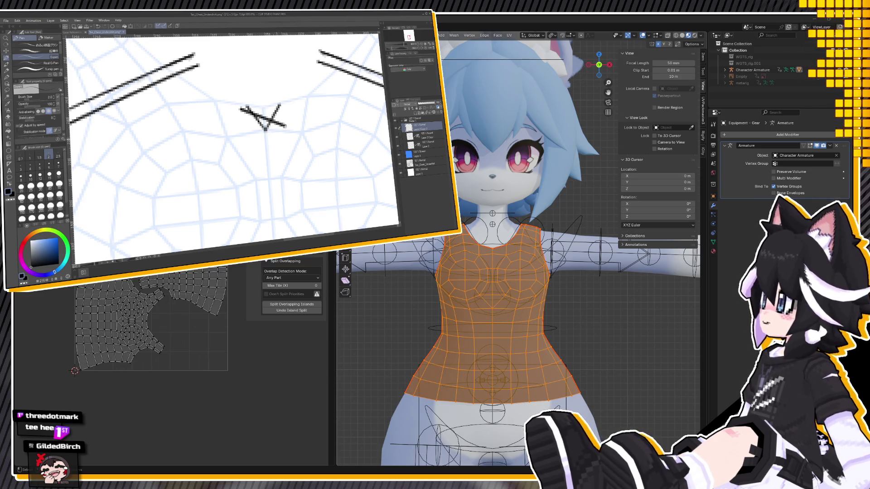
pyautogui.keyDown('shift'); pyautogui.click(280, 125); pyautogui.keyUp('shift')
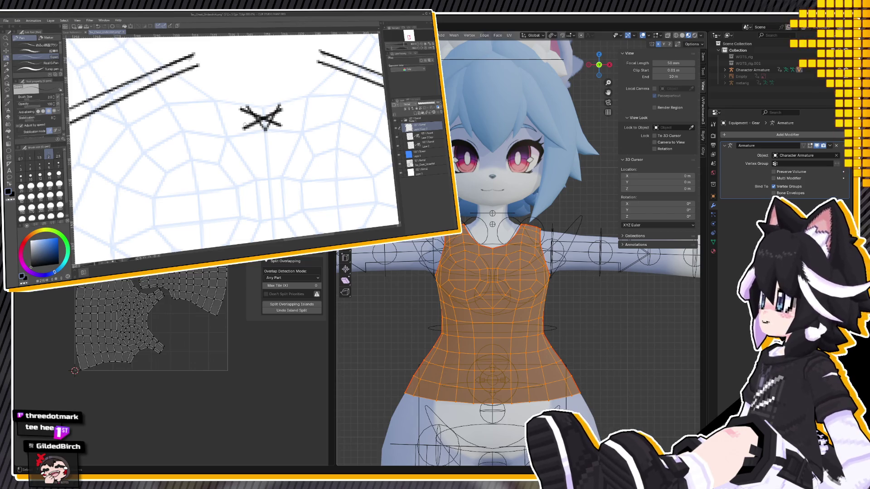
pyautogui.press('k')
pyautogui.press('Right')
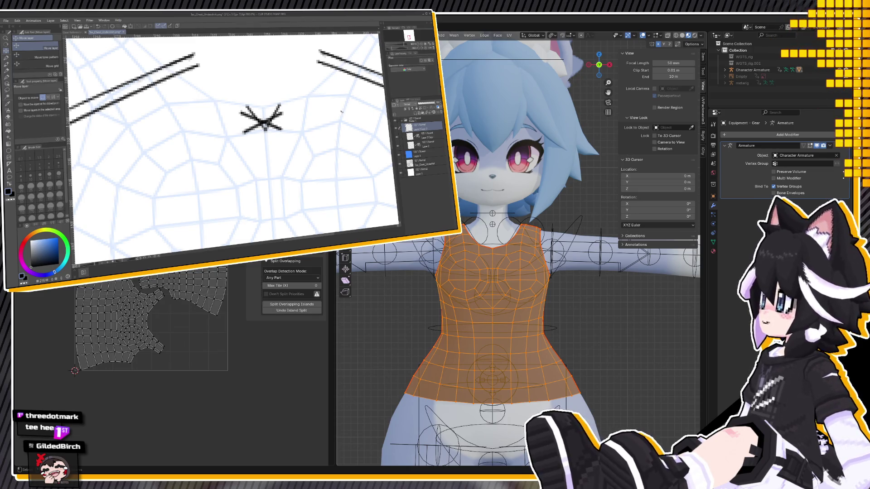
# Undo the X's lower strokes, redraw them at pen size 3, and move the X down
pyautogui.hotkey('ctrl', 'z')
pyautogui.hotkey('ctrl', 'z')
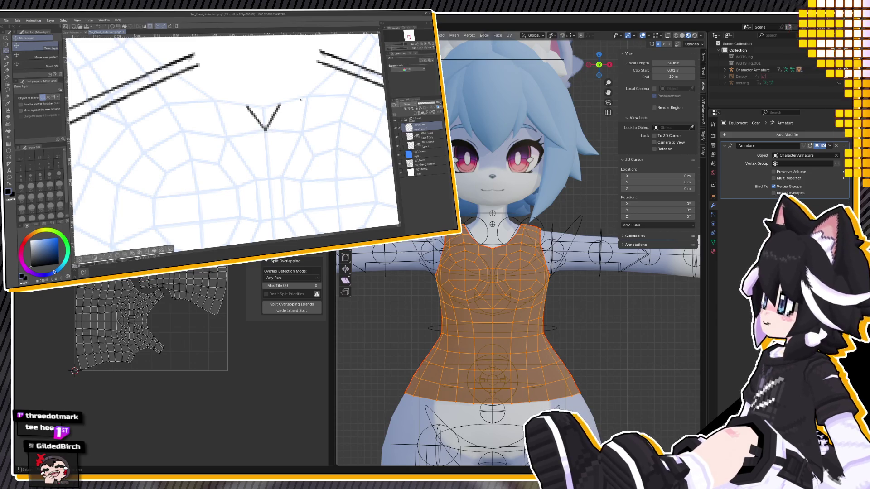
pyautogui.click(7, 59)
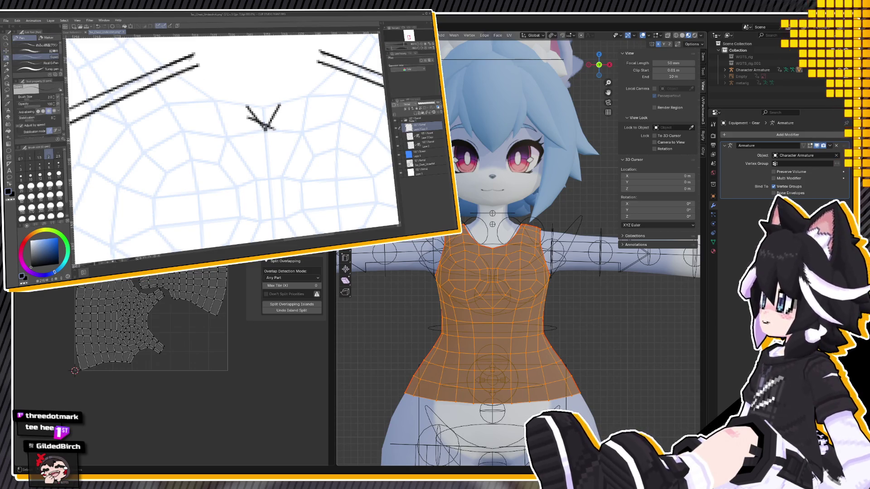
pyautogui.click(20, 166)
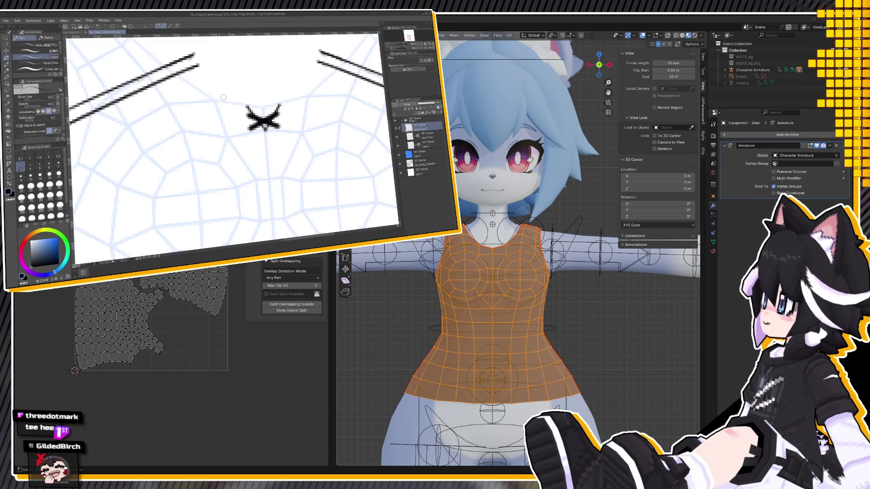
pyautogui.press('k')
pyautogui.moveTo(328, 101); pyautogui.dragTo(328, 108)
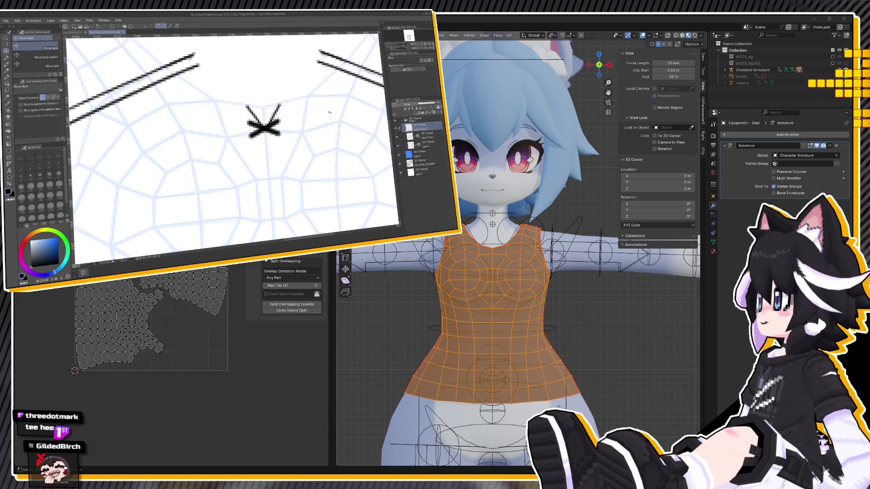
# Toggle the stitch-mark layer to compare, and check the Gear Reference document
pyautogui.scroll(-3, 231, 145)
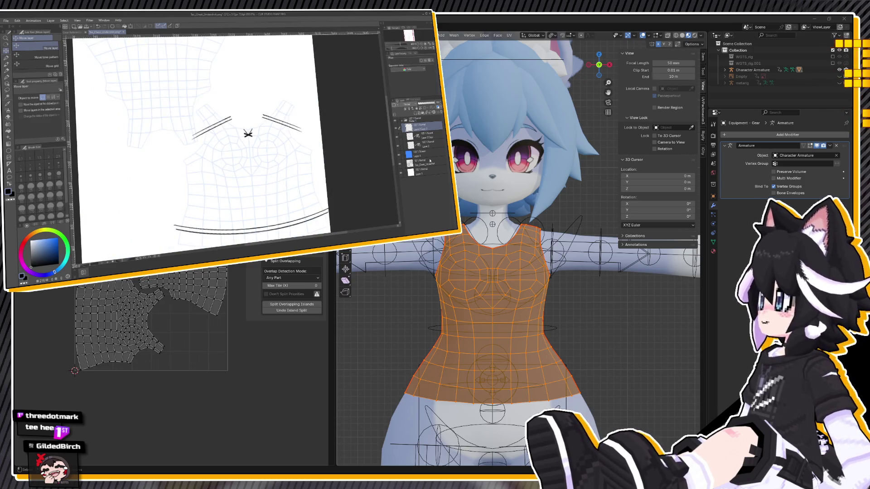
pyautogui.click(395, 121)
pyautogui.click(395, 122)
pyautogui.click(77, 33)
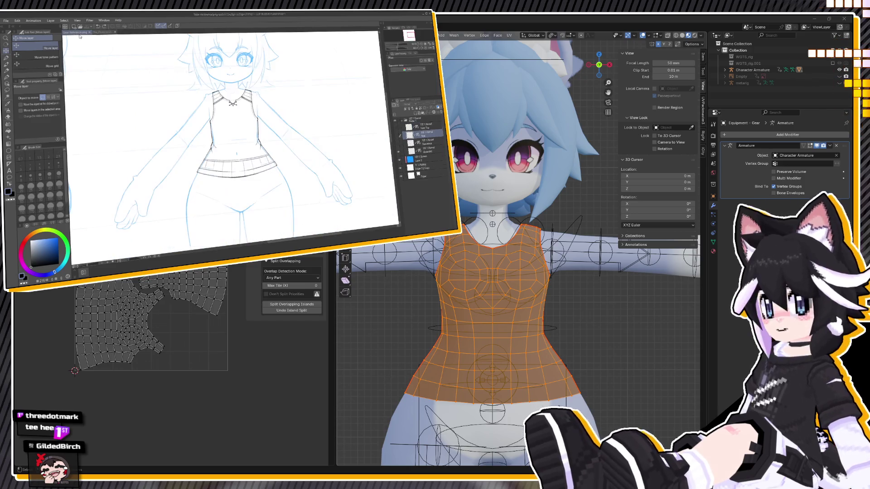
pyautogui.click(103, 32)
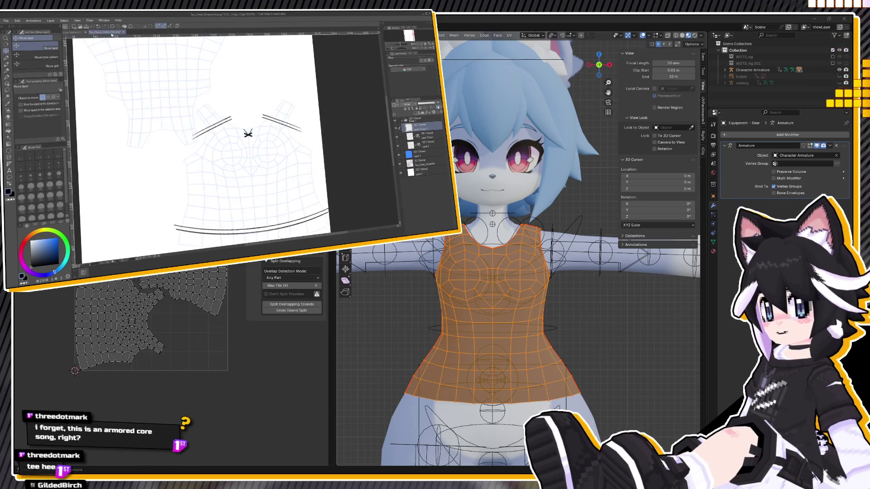
# Hide the UV grid layer, then set M_Equipment's Base Color to the Tex_Chest image texture
pyautogui.click(12, 66)
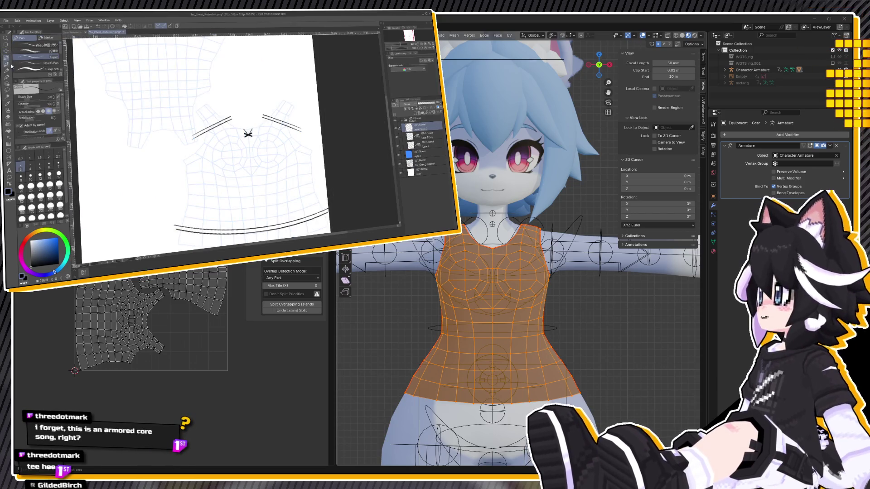
pyautogui.click(395, 163)
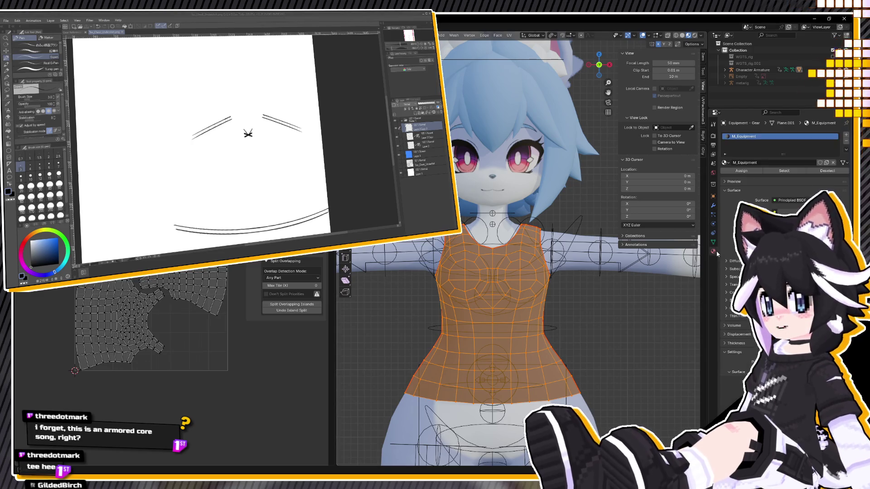
pyautogui.click(713, 251)
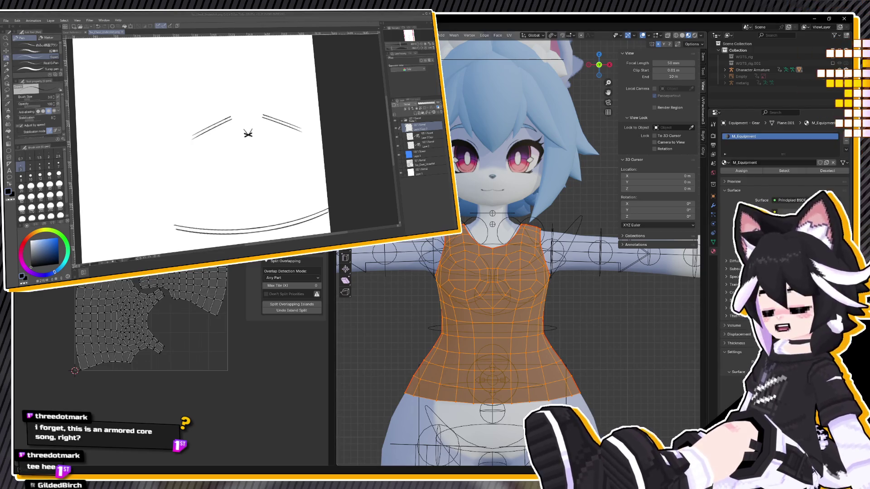
pyautogui.click(775, 211)
pyautogui.click(621, 255)
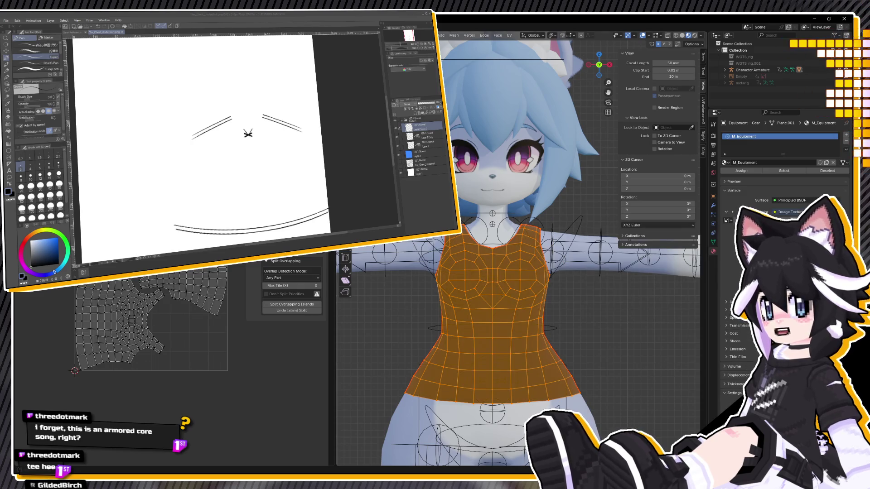
pyautogui.click(727, 219)
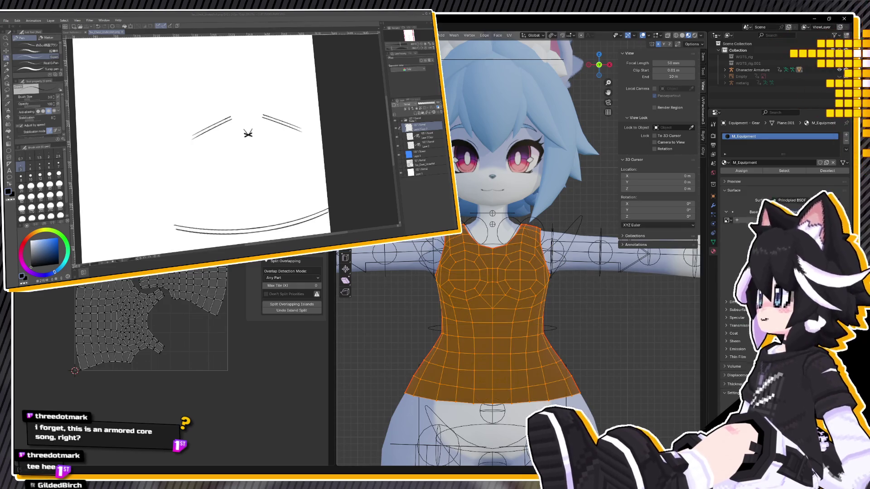
pyautogui.press('KP_Decimal')
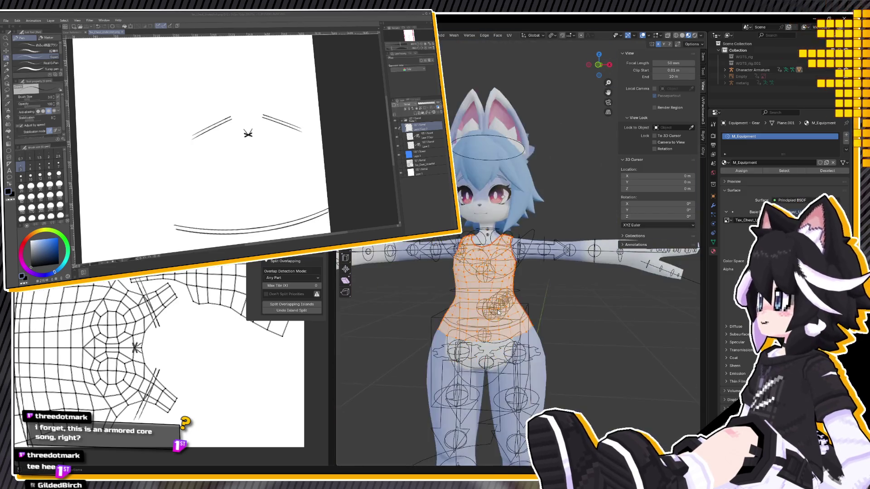
# Leave edit mode on the shirt and hide the Character Armature
pyautogui.press('z')
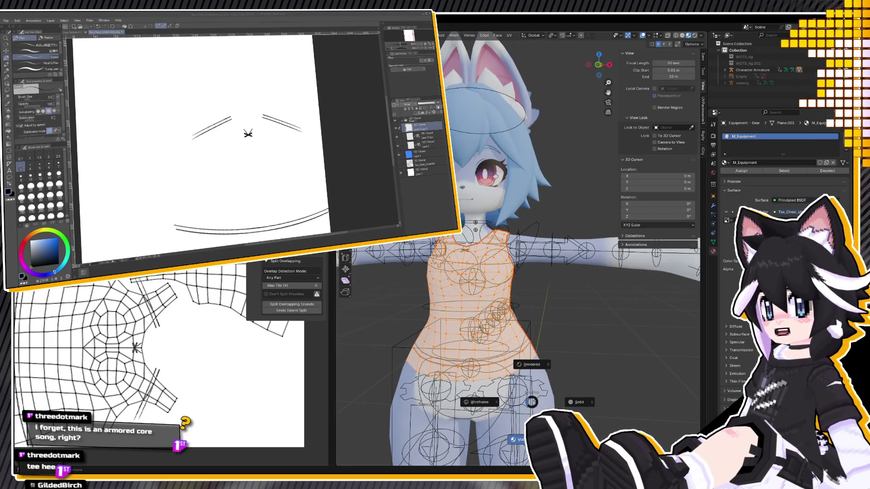
pyautogui.click(532, 401)
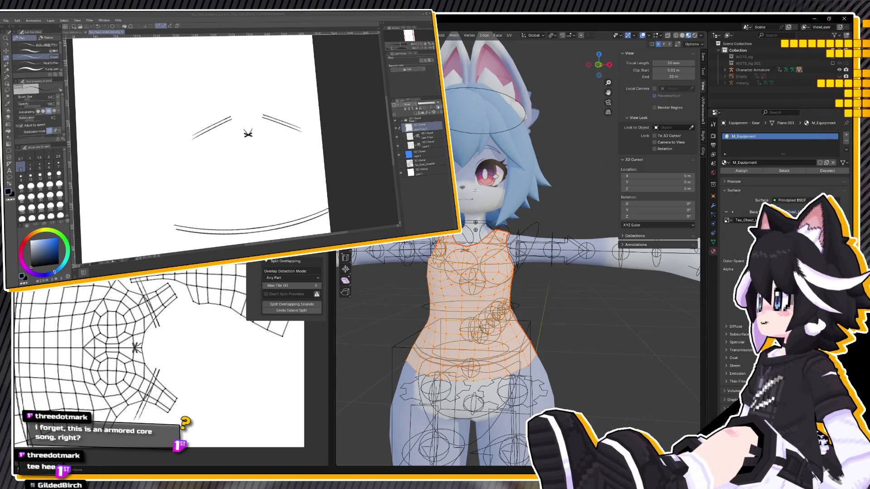
pyautogui.scroll(-3, 508, 259)
pyautogui.moveTo(508, 258)
pyautogui.mouseDown(button='middle')
pyautogui.moveTo(481, 258)
pyautogui.moveTo(508, 258)
pyautogui.mouseUp(button='middle')
pyautogui.press('Tab')
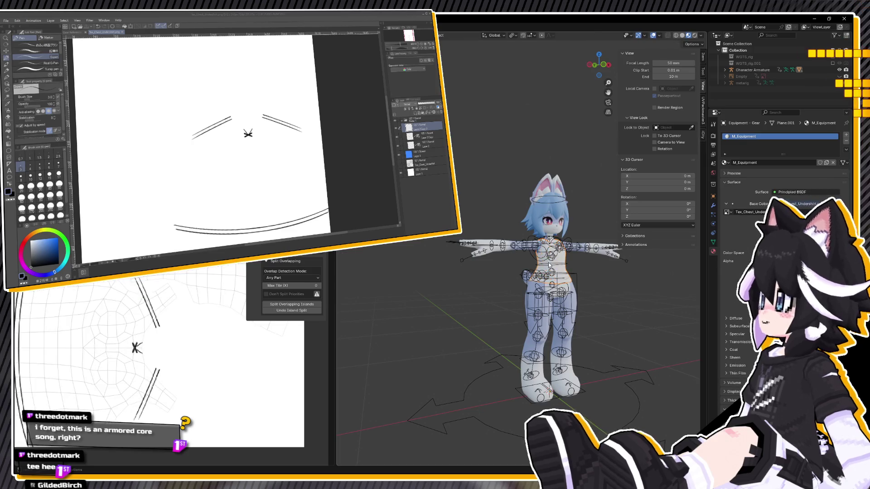
pyautogui.scroll(5, 508, 259)
pyautogui.click(839, 72)
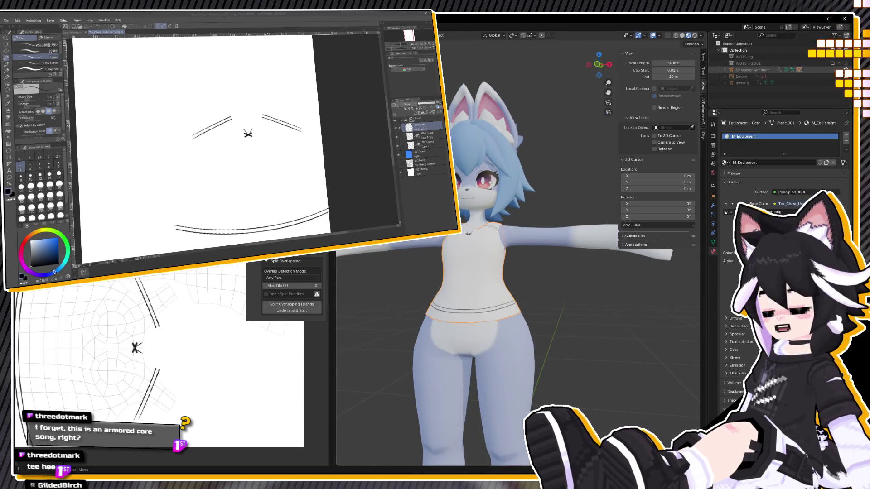
# Orbit between front and three-quarter views to inspect the textured shirt
pyautogui.scroll(-2, 539, 290)
pyautogui.press('KP_1')
pyautogui.scroll(3, 540, 248)
pyautogui.scroll(2, 548, 229)
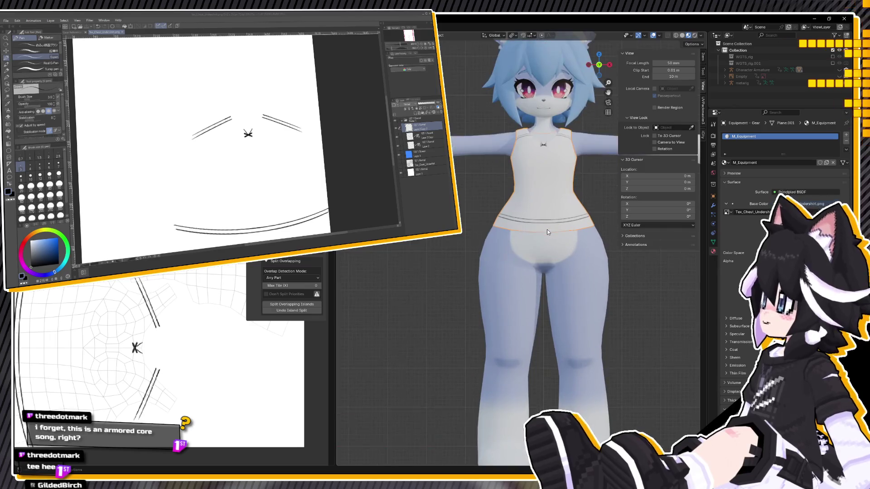
pyautogui.moveTo(547, 230)
pyautogui.mouseDown(button='middle')
pyautogui.moveTo(590, 235)
pyautogui.moveTo(525, 241)
pyautogui.mouseUp(button='middle')
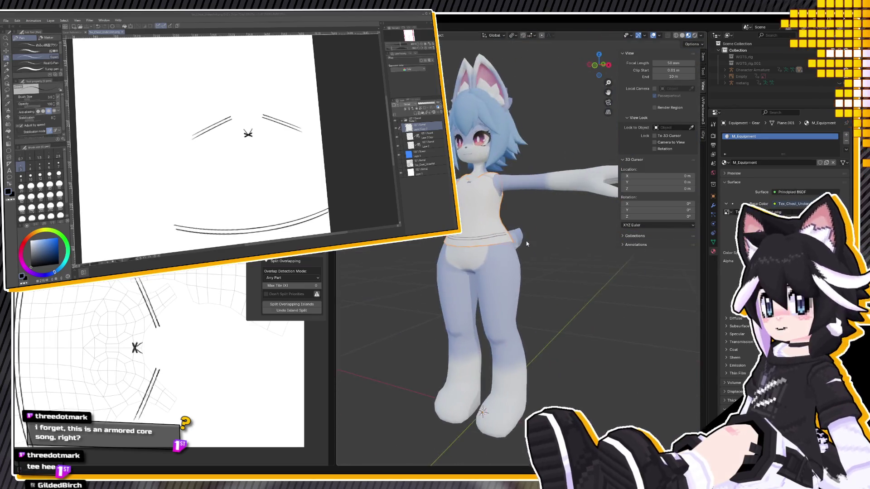
pyautogui.press('KP_1')
pyautogui.scroll(-2, 540, 247)
pyautogui.scroll(2, 544, 260)
pyautogui.scroll(3, 544, 261)
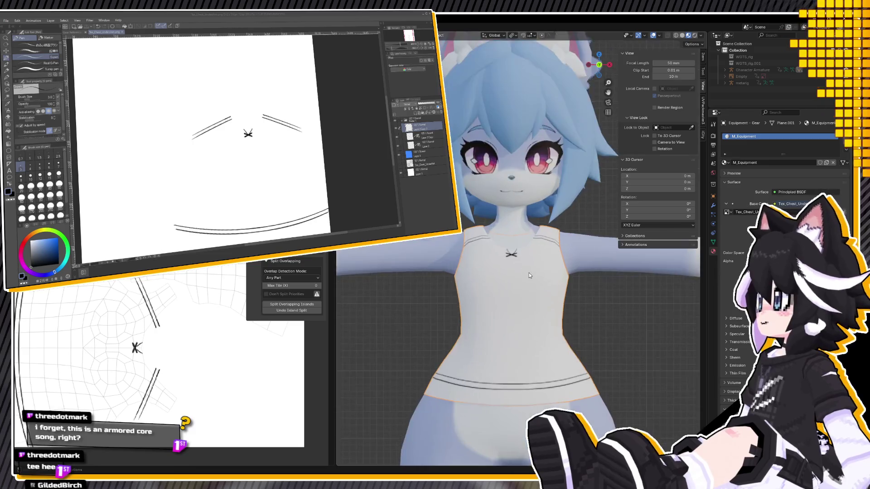
pyautogui.scroll(2, 529, 273)
pyautogui.scroll(-2, 548, 271)
pyautogui.moveTo(548, 271)
pyautogui.mouseDown(button='middle')
pyautogui.moveTo(512, 273)
pyautogui.moveTo(537, 264)
pyautogui.mouseUp(button='middle')
pyautogui.press('KP_1')
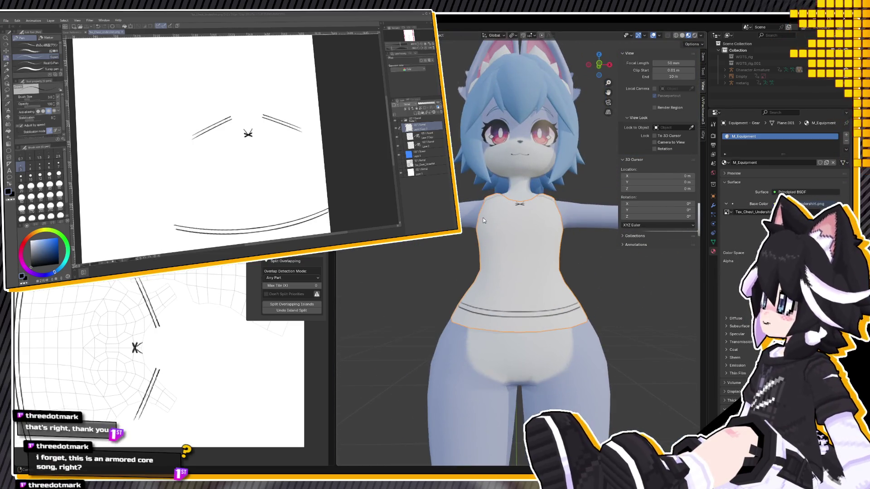
pyautogui.moveTo(483, 221)
pyautogui.mouseDown(button='middle')
pyautogui.moveTo(475, 227)
pyautogui.moveTo(478, 257)
pyautogui.moveTo(499, 203)
pyautogui.mouseUp(button='middle')
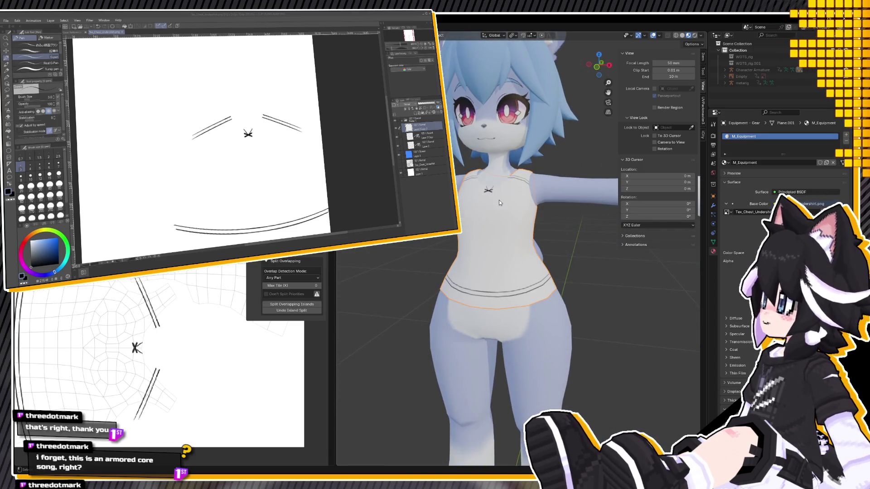
pyautogui.scroll(-2, 517, 213)
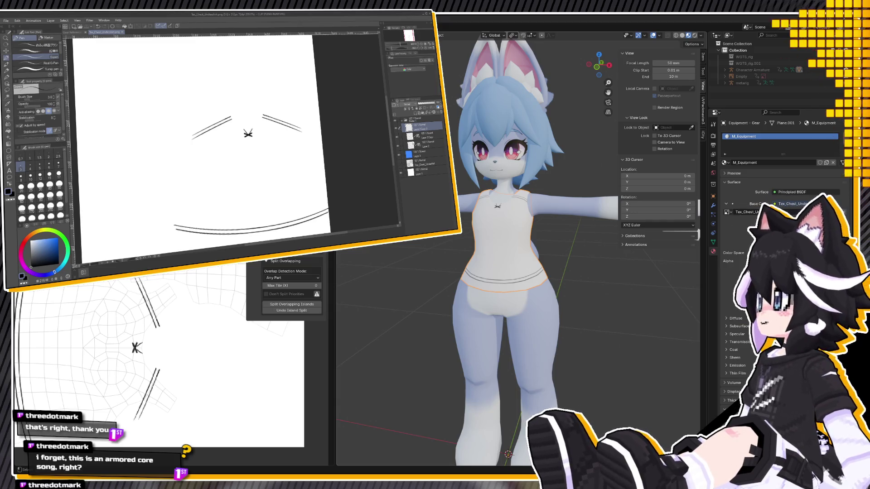
pyautogui.scroll(-2, 212, 136)
pyautogui.scroll(2, 213, 136)
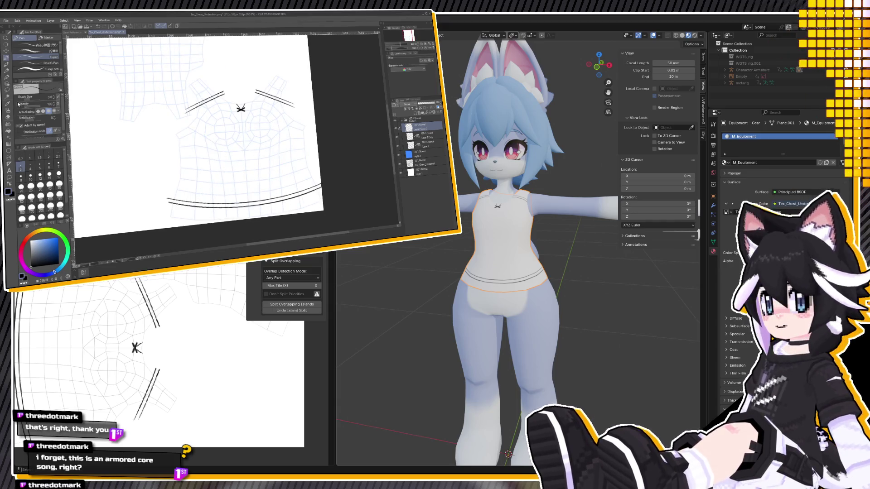
# Clear the extra lower hem curves using a rectangle selection, restoring Layer 2
pyautogui.click(7, 90)
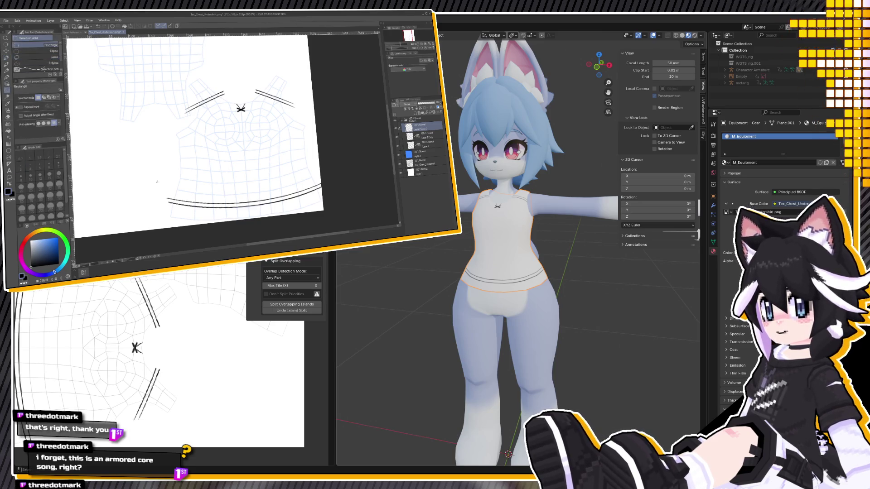
pyautogui.moveTo(146, 190); pyautogui.dragTo(323, 208)
pyautogui.press('Delete')
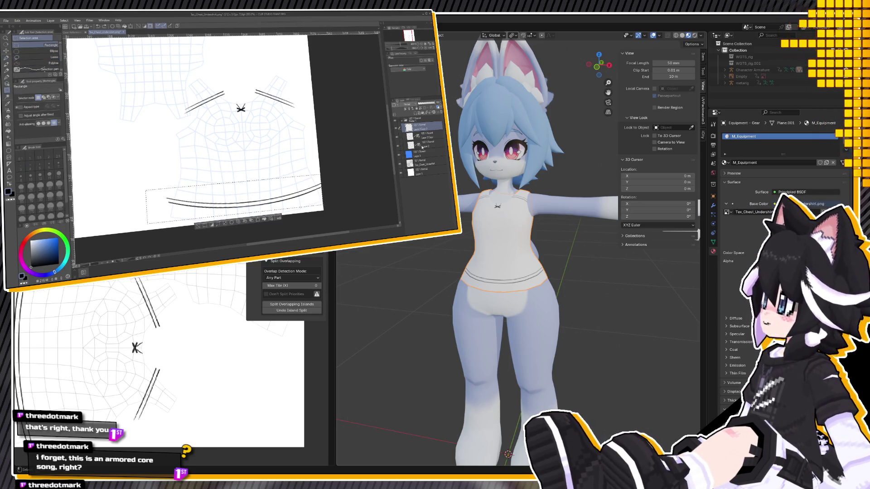
pyautogui.click(421, 144)
pyautogui.hotkey('ctrl', 'd')
pyautogui.press('Delete')
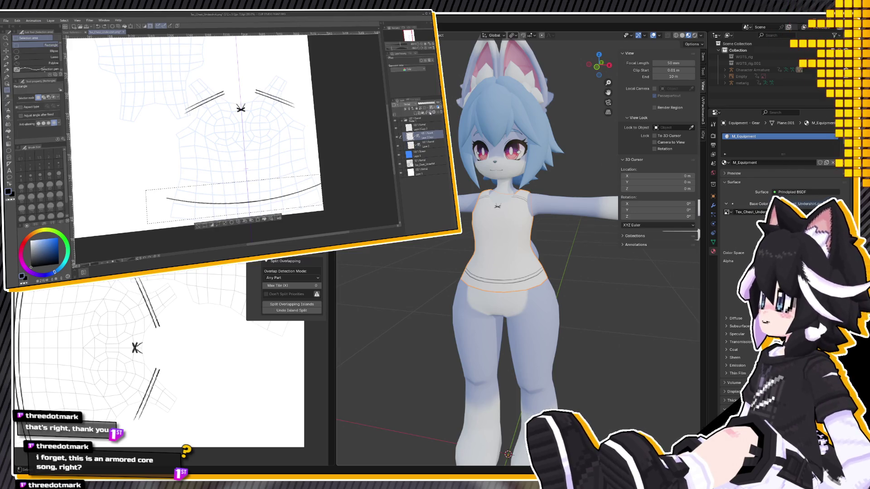
pyautogui.click(6, 59)
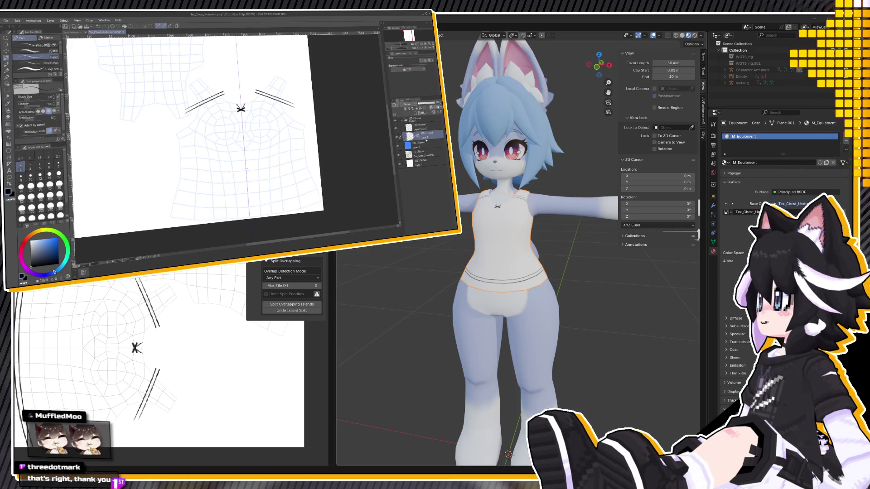
pyautogui.hotkey('ctrl', 'z')
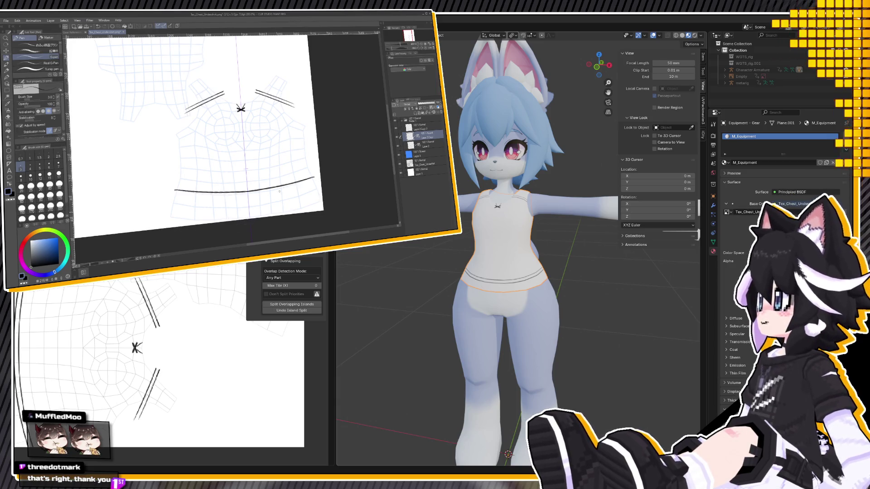
pyautogui.hotkey('ctrl', 'z')
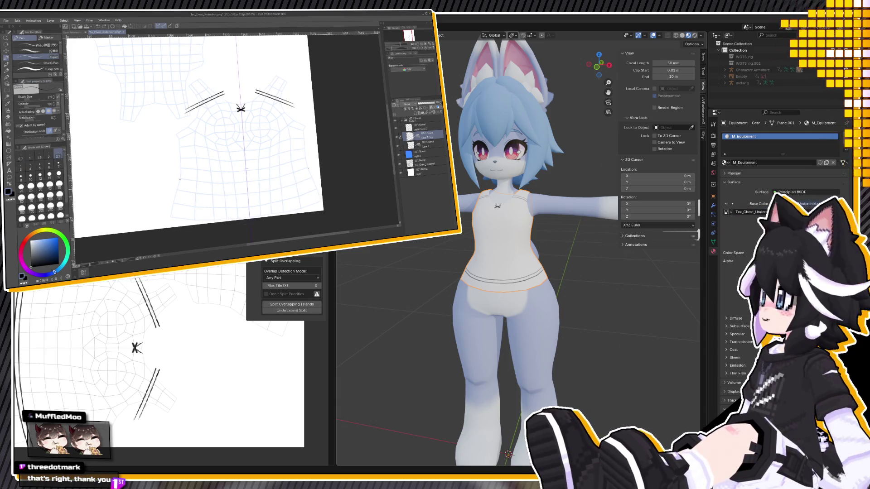
# Draw one long hem curve and place a transformed copy just below it
pyautogui.moveTo(179, 180); pyautogui.dragTo(308, 168)
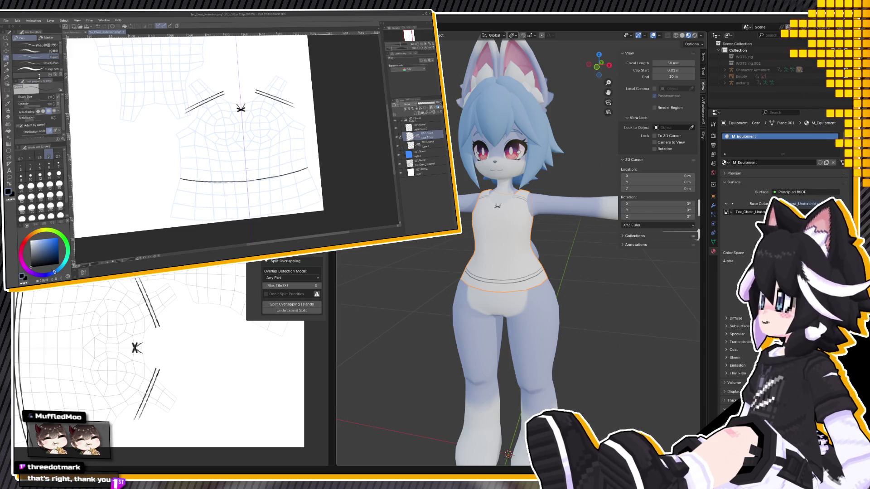
pyautogui.hotkey('ctrl', 'v')
pyautogui.press('k')
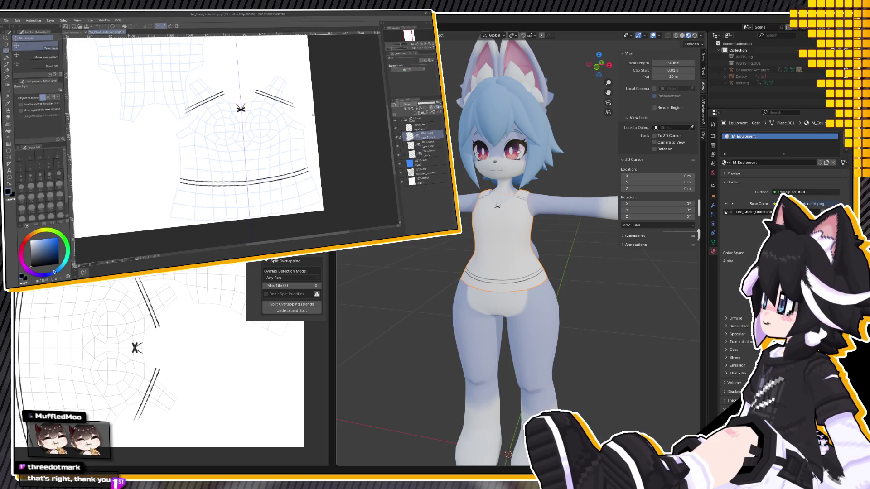
pyautogui.hotkey('ctrl', 't')
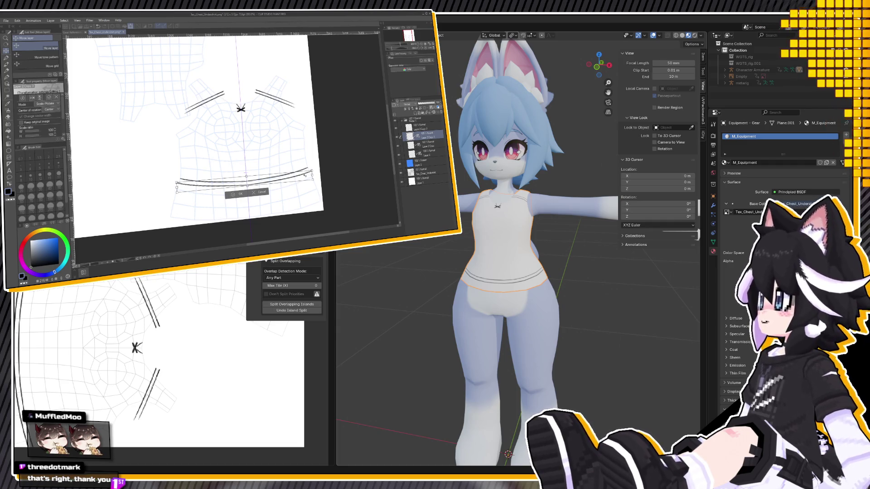
pyautogui.press('Return')
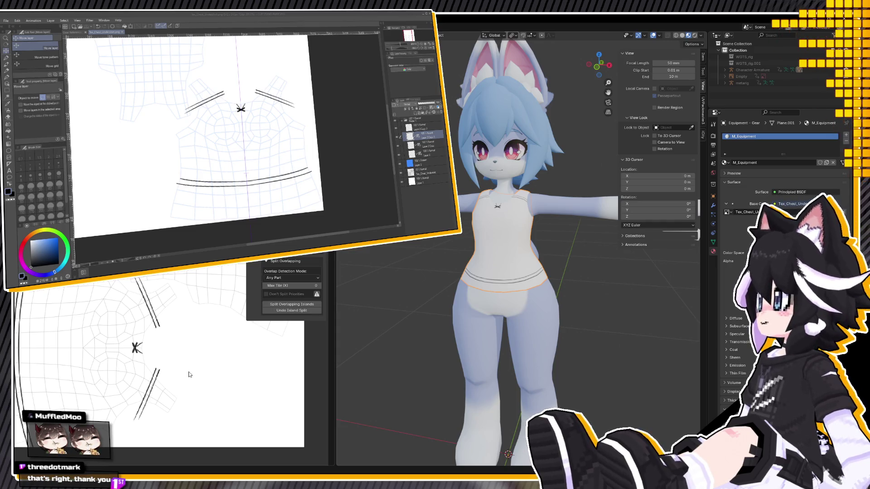
# Orbit the avatar to check the doubled hem, then rotate the canvas
pyautogui.scroll(-5, 521, 319)
pyautogui.moveTo(521, 319); pyautogui.dragTo(533, 316, button='middle')
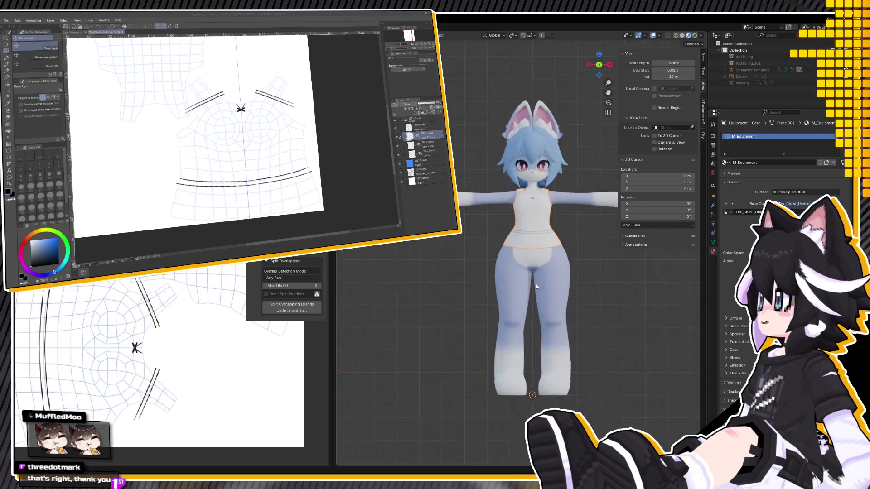
pyautogui.scroll(5, 536, 286)
pyautogui.moveTo(515, 275); pyautogui.dragTo(527, 285, button='middle')
pyautogui.scroll(-3, 527, 285)
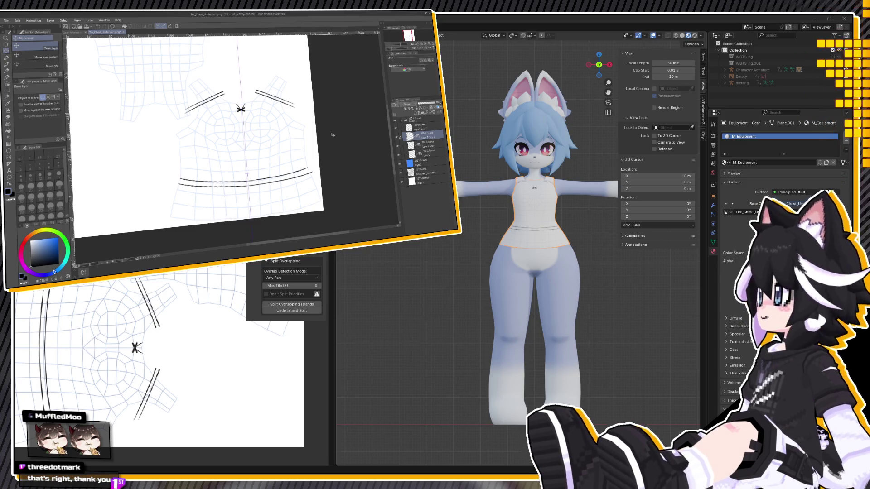
pyautogui.press('^')
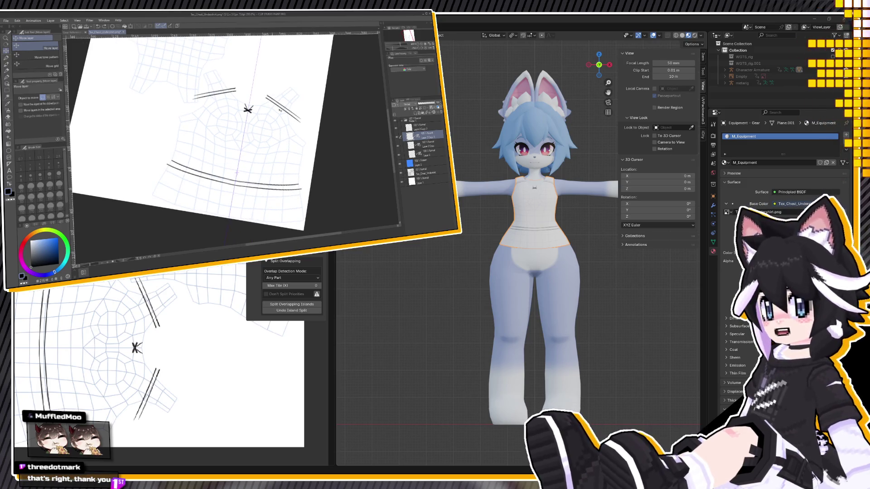
# Rotate the canvas further and draw two curved test strokes along the left edge
pyautogui.press('^')
pyautogui.press('^')
pyautogui.press('^')
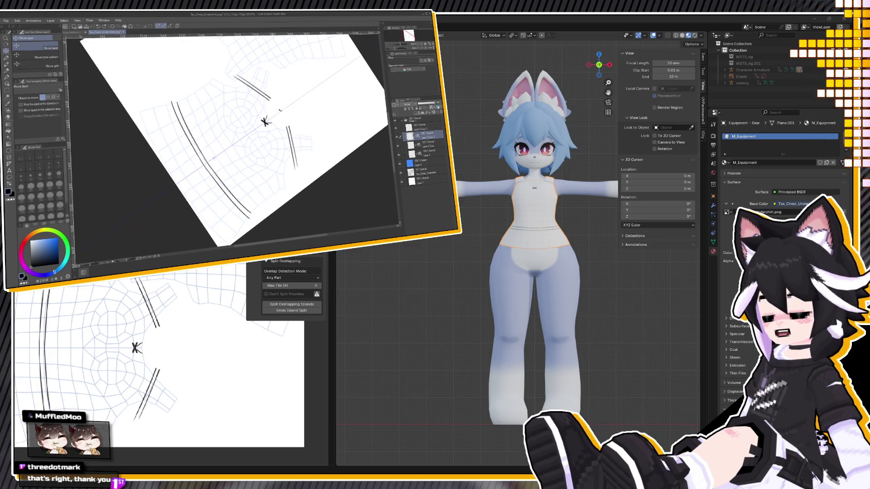
pyautogui.press('^')
pyautogui.press('^')
pyautogui.press('^')
pyautogui.press('^')
pyautogui.press('^')
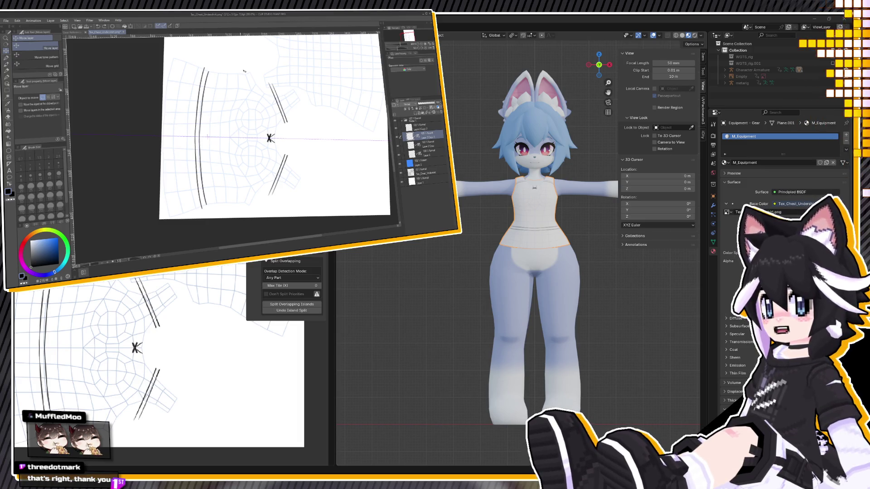
pyautogui.click(9, 58)
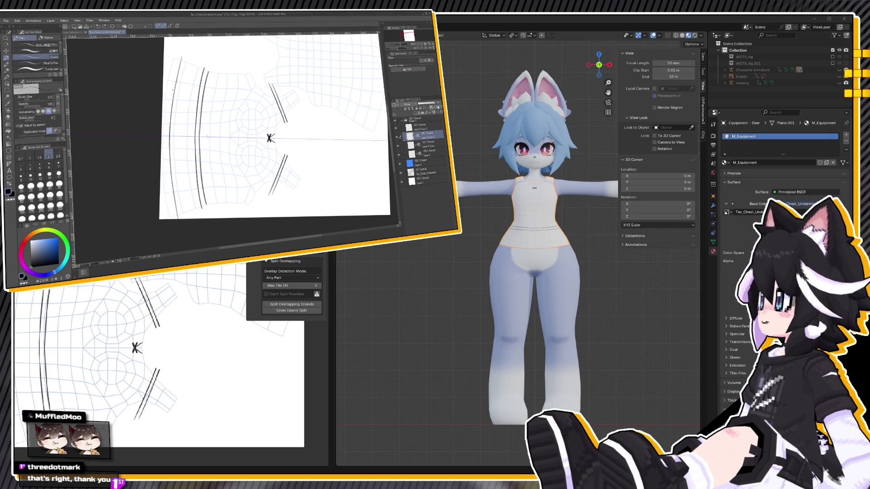
pyautogui.moveTo(179, 75); pyautogui.dragTo(177, 200)
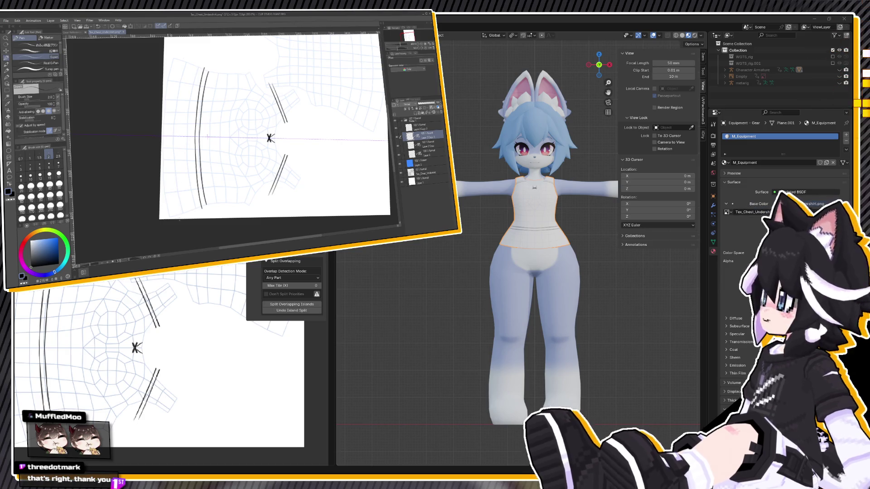
pyautogui.moveTo(172, 93); pyautogui.dragTo(171, 181)
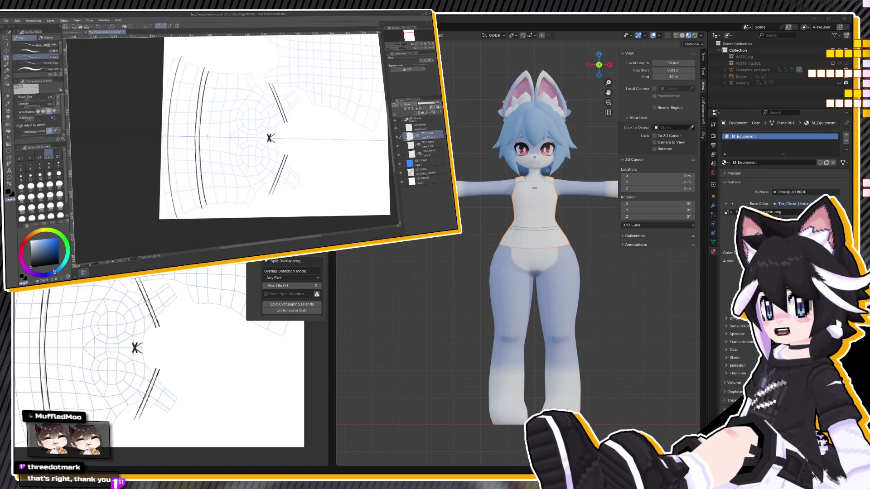
pyautogui.click(395, 129)
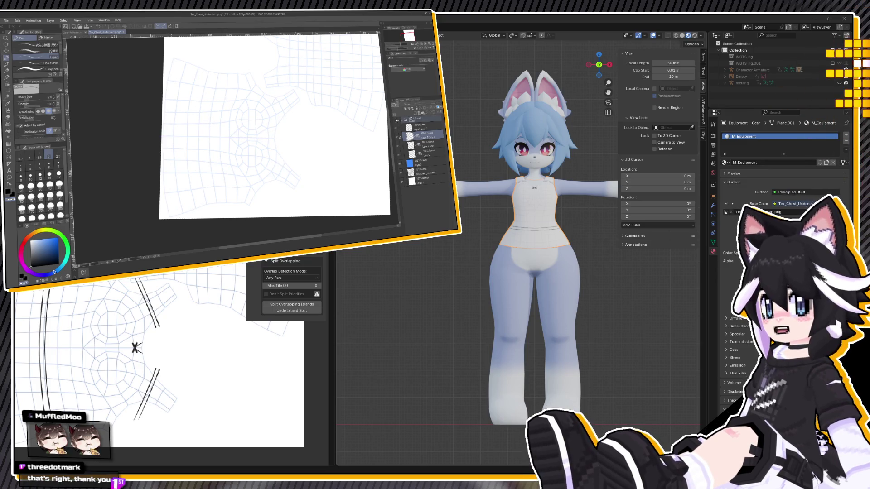
pyautogui.click(395, 122)
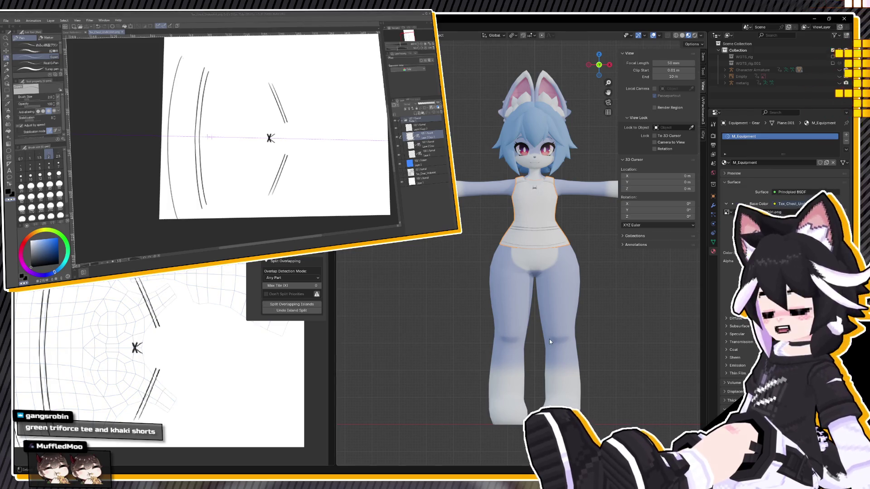
# Discard the outer curved strokes and switch the drawing colour to dark red
pyautogui.moveTo(549, 339); pyautogui.dragTo(527, 348, button='middle')
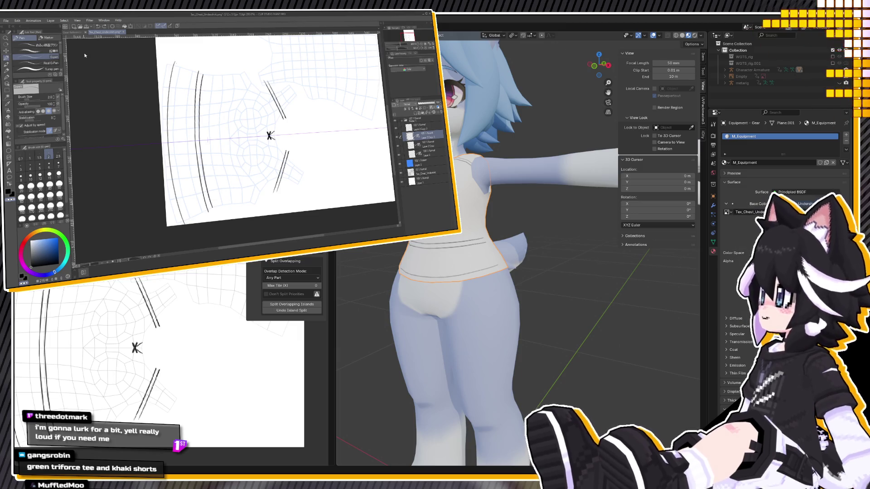
pyautogui.hotkey('ctrl', 'z')
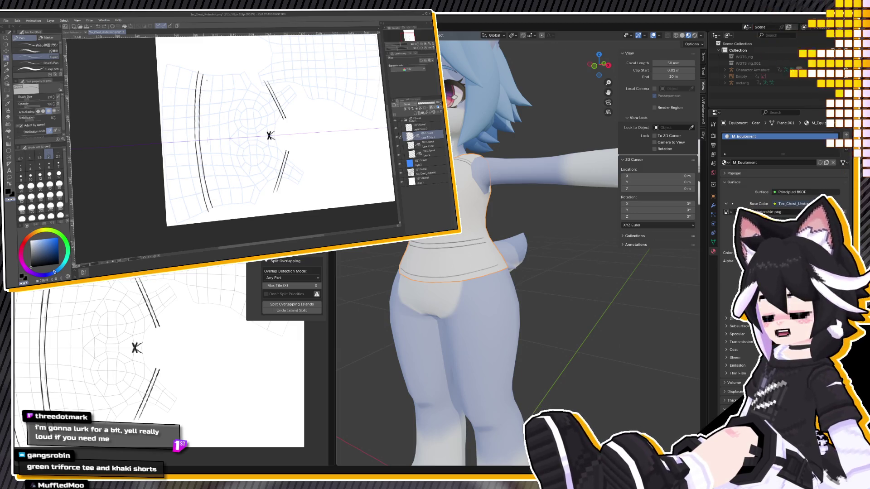
pyautogui.hotkey('ctrl', 'y')
pyautogui.hotkey('ctrl', 'z')
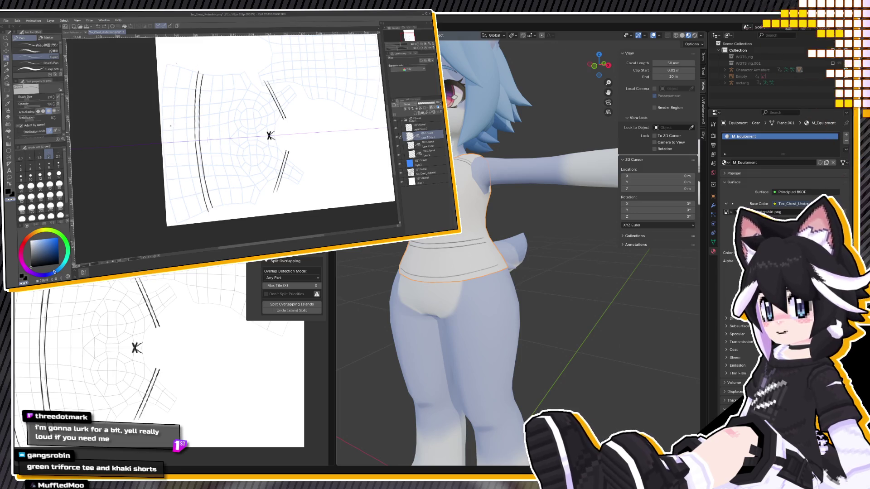
pyautogui.keyDown('alt'); pyautogui.click(167, 139); pyautogui.keyUp('alt')
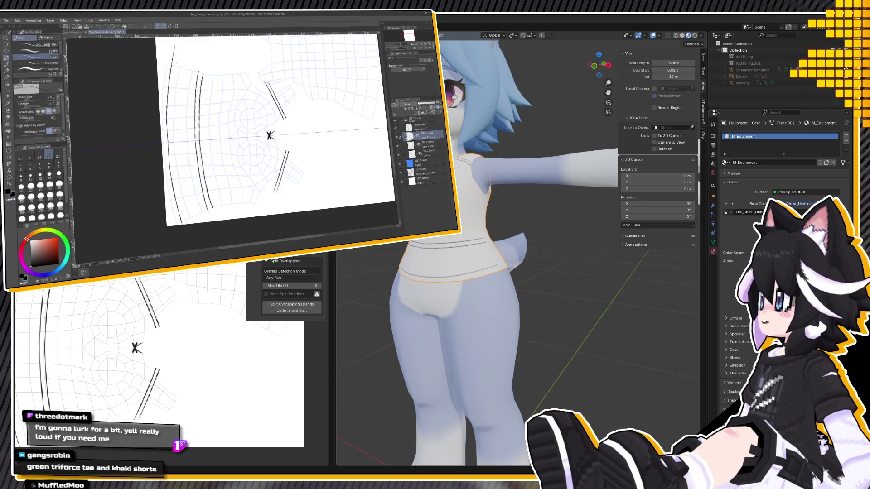
pyautogui.hotkey('ctrl', 'z')
pyautogui.moveTo(171, 76); pyautogui.dragTo(179, 210)
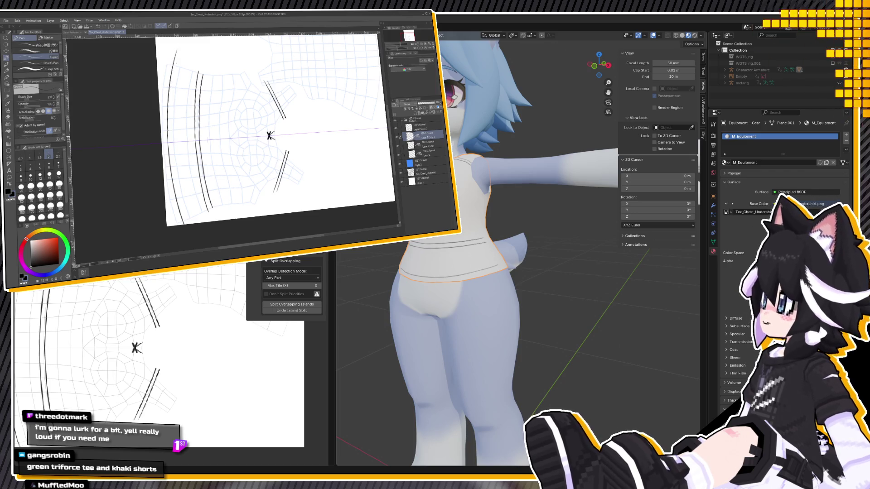
pyautogui.hotkey('ctrl', 'z')
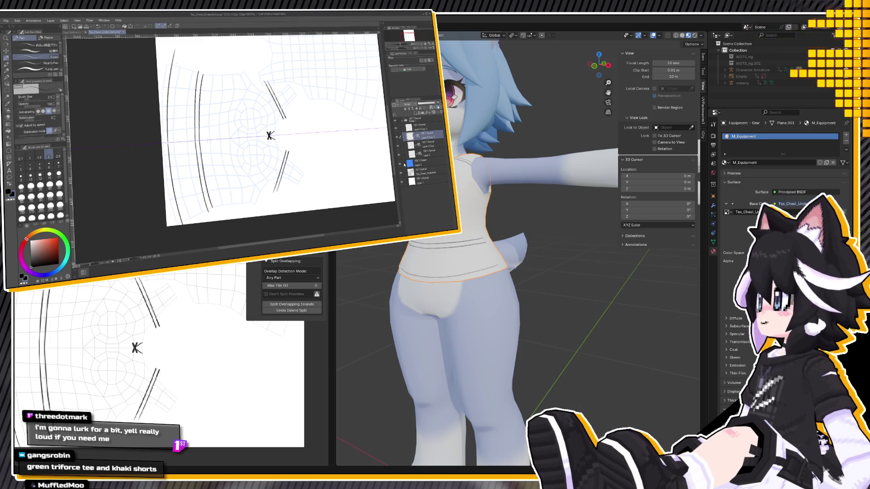
# Hide the UV wireframe guide layer and select the whole canvas
pyautogui.click(401, 174)
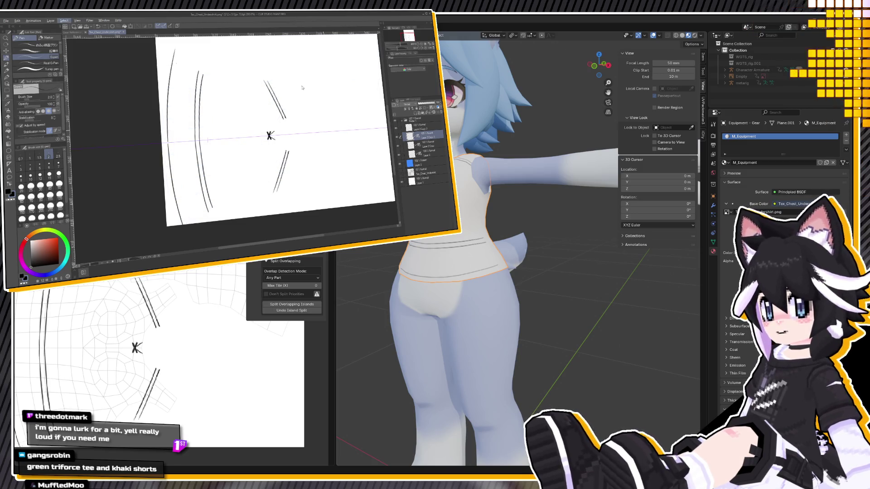
pyautogui.hotkey('ctrl', 'a')
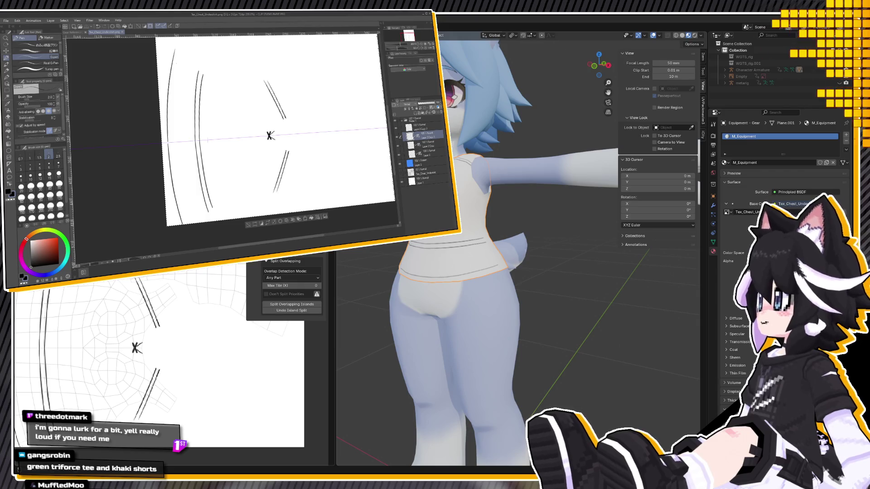
pyautogui.click(464, 210)
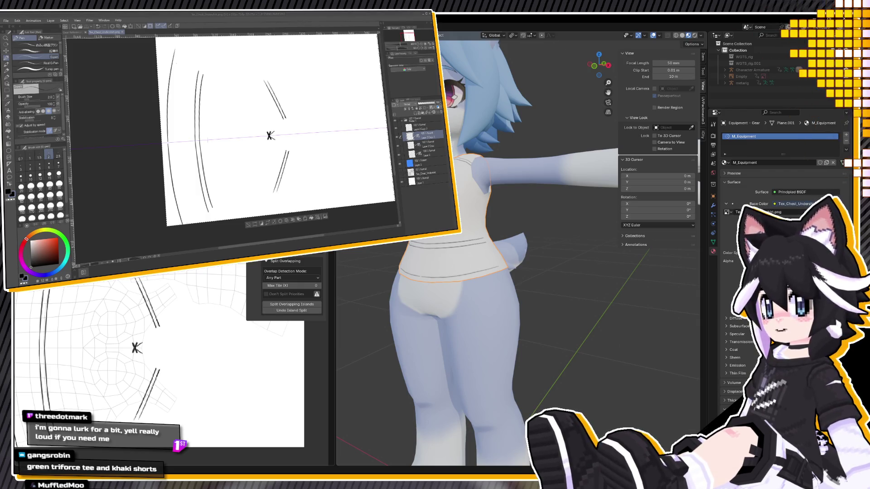
# Orbit and zoom Blender's viewport to a straight front view of the avatar's torso and legs
pyautogui.scroll(-3, 465, 211)
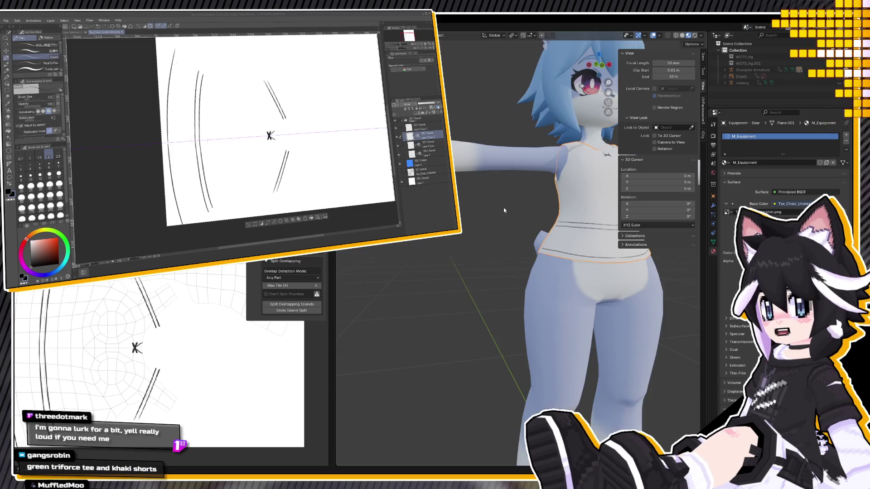
pyautogui.scroll(-3, 504, 208)
pyautogui.moveTo(510, 219); pyautogui.dragTo(589, 240, button='middle')
pyautogui.scroll(2, 589, 240)
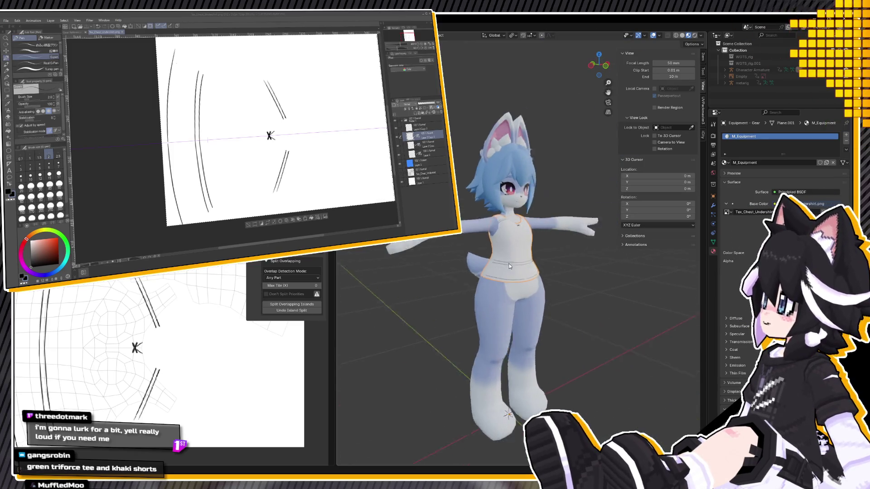
pyautogui.scroll(3, 497, 267)
pyautogui.moveTo(498, 267)
pyautogui.mouseDown(button='middle')
pyautogui.moveTo(522, 256)
pyautogui.moveTo(468, 257)
pyautogui.mouseUp(button='middle')
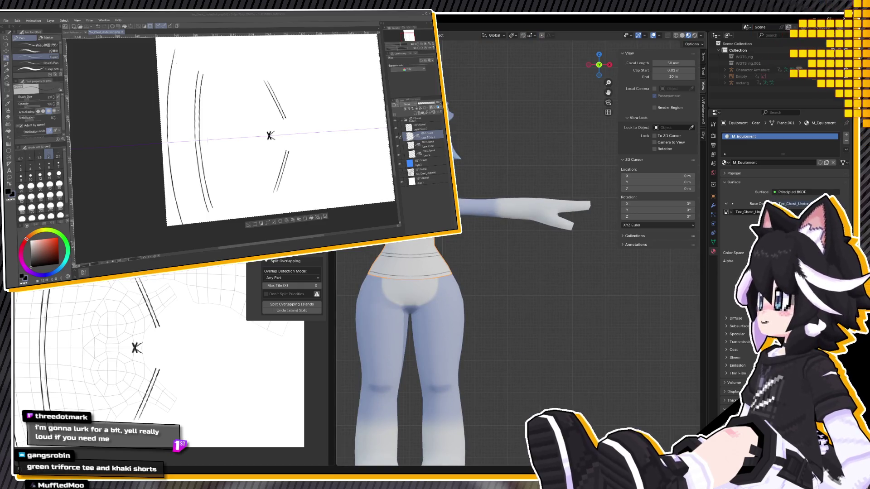
# Show the UV grid layer again and zoom the Clip Studio Paint canvas out
pyautogui.click(401, 173)
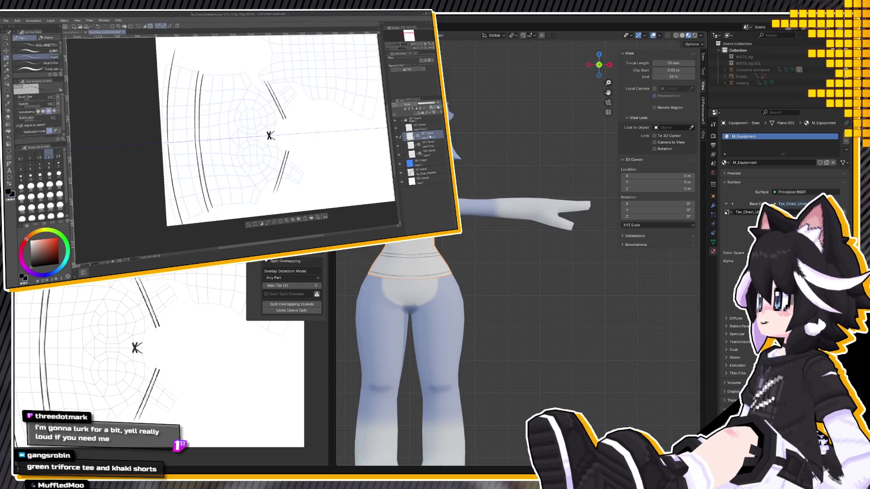
pyautogui.scroll(5, 173, 146)
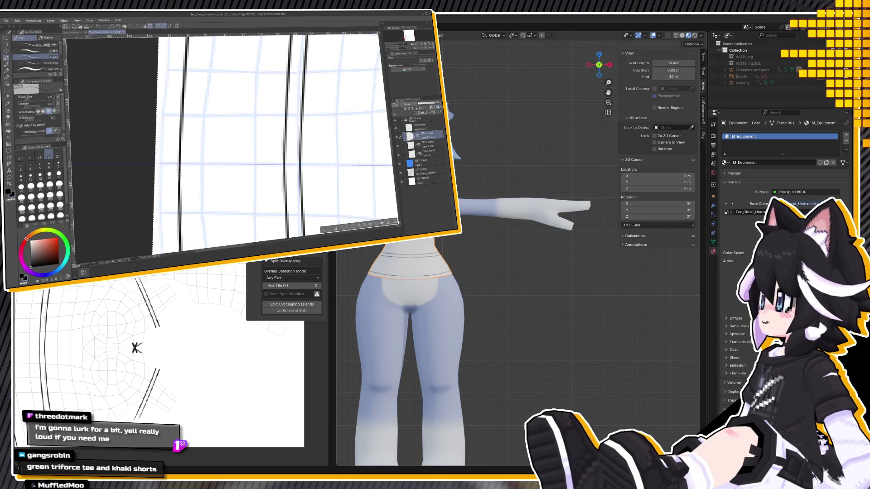
pyautogui.scroll(-5, 251, 159)
pyautogui.click(155, 258)
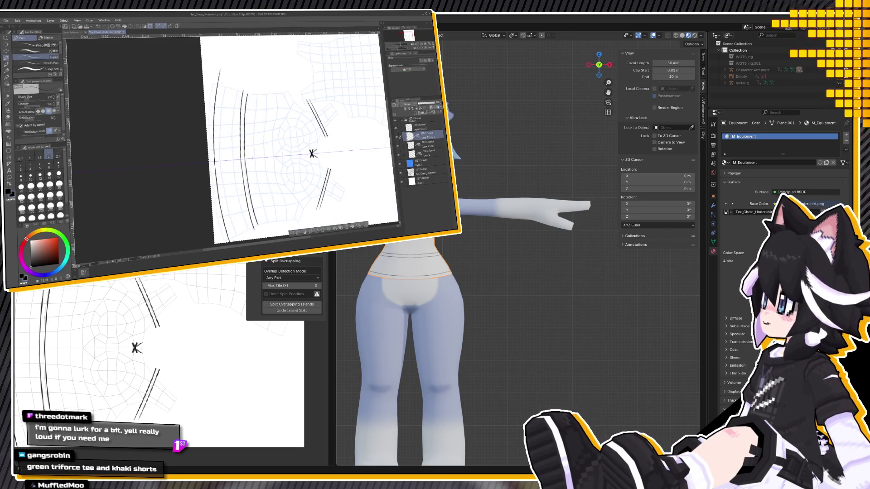
pyautogui.click(156, 258)
# Rotate the canvas to about 45 degrees and back upright, then briefly toggle the lower arc layer
pyautogui.click(183, 252)
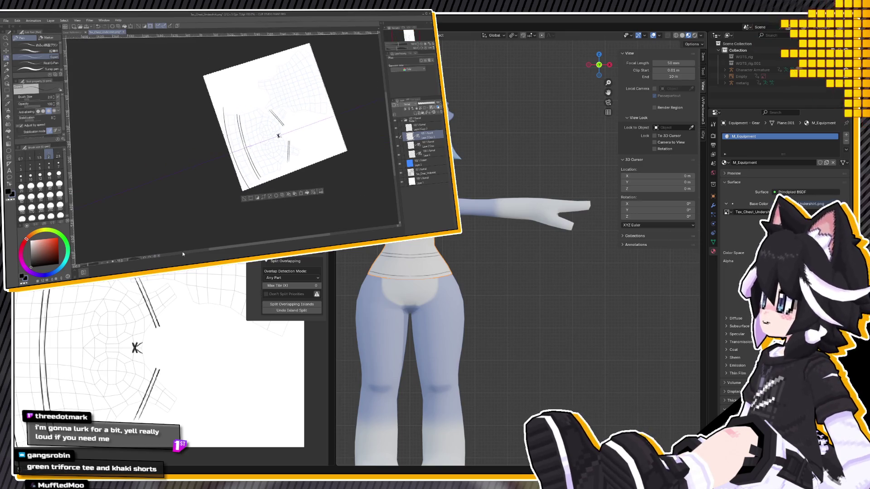
pyautogui.click(182, 251)
pyautogui.click(182, 251)
pyautogui.click(182, 251)
pyautogui.click(182, 251)
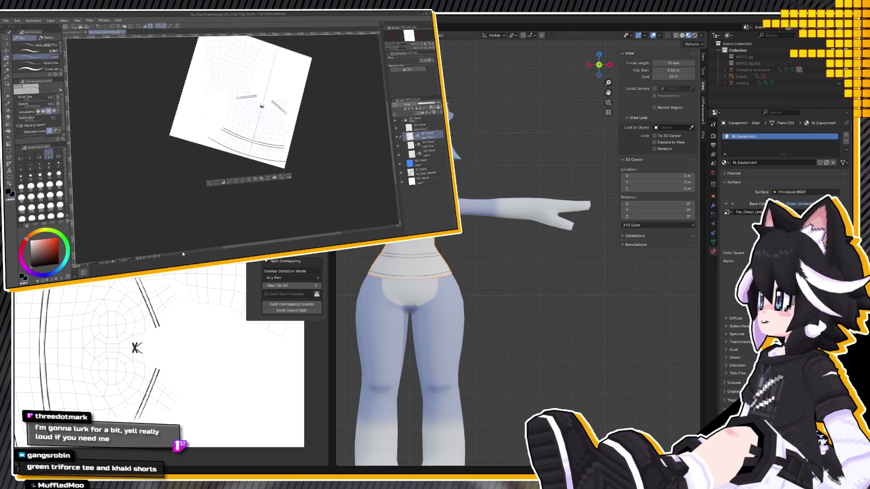
pyautogui.click(182, 251)
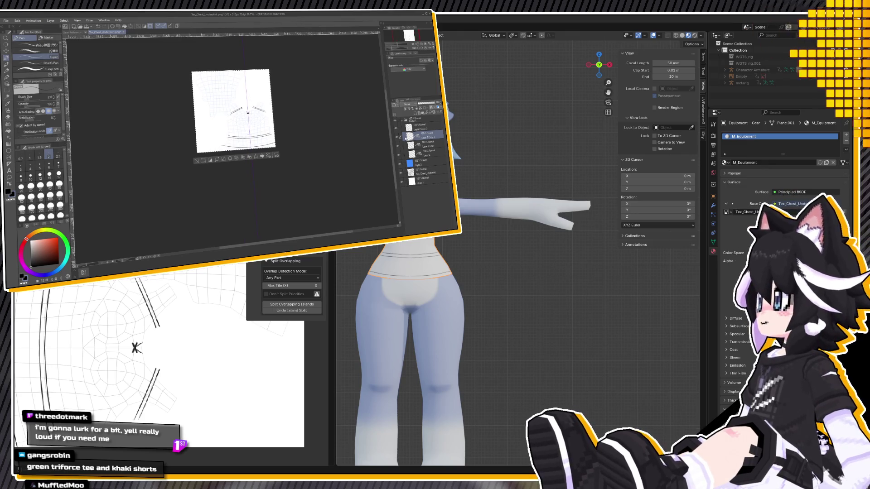
pyautogui.click(398, 138)
pyautogui.click(397, 137)
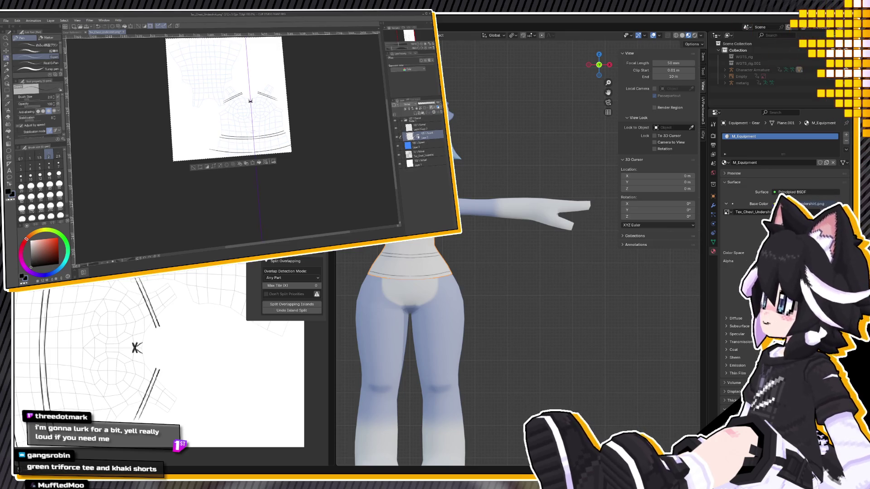
# Duplicate the stitch line-art layer and rotate the copy with a transform
pyautogui.hotkey('ctrl', 'v')
pyautogui.hotkey('ctrl', 't')
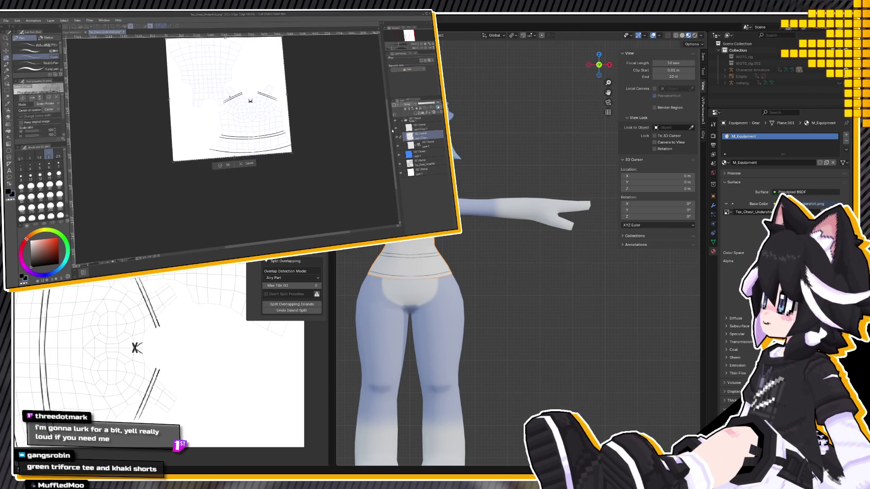
pyautogui.moveTo(150, 212); pyautogui.dragTo(123, 229)
pyautogui.moveTo(305, 189); pyautogui.dragTo(253, 231)
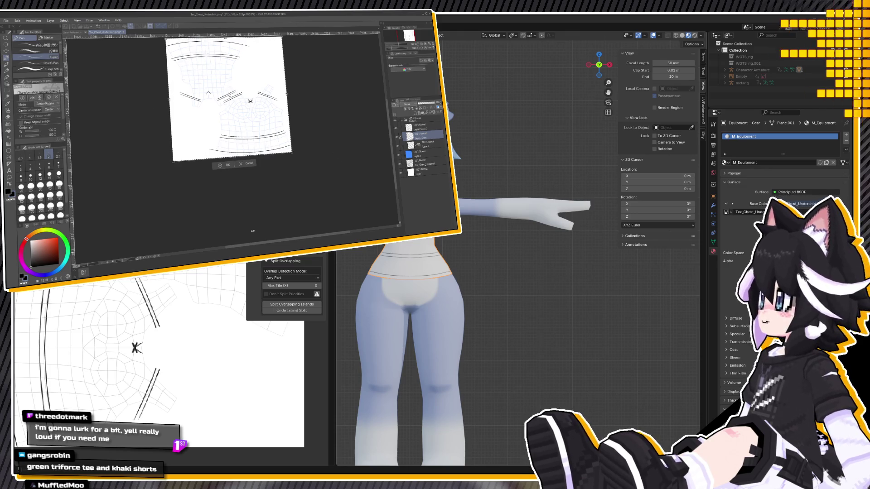
pyautogui.press('Return')
# Shift the copied line art slightly down and right with the Move layer tool, then hide it
pyautogui.press('v')
pyautogui.scroll(-1, 243, 145)
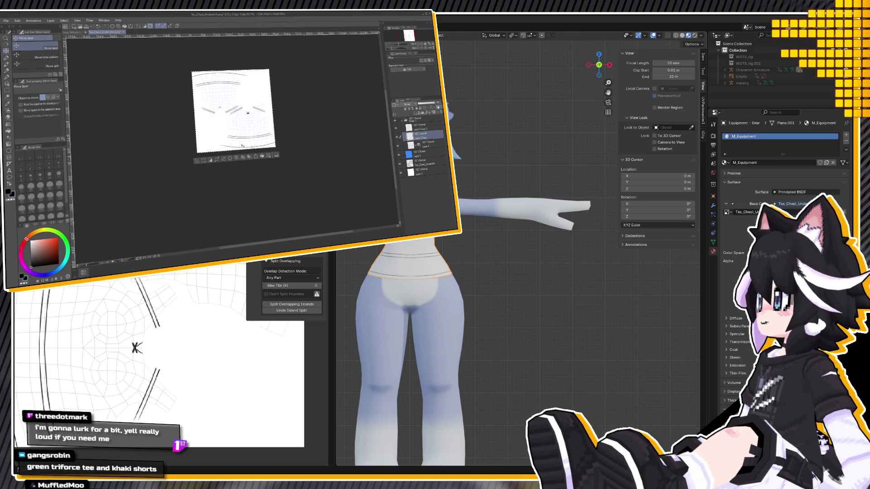
pyautogui.scroll(1, 228, 89)
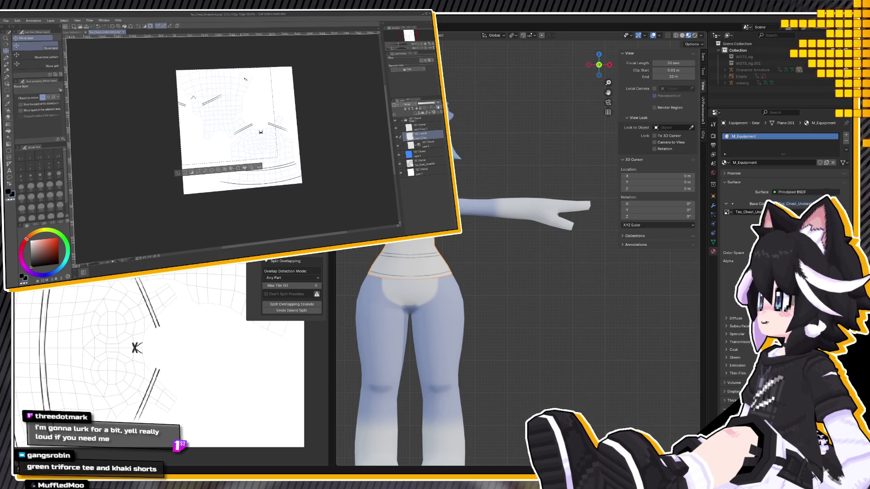
pyautogui.scroll(2, 245, 79)
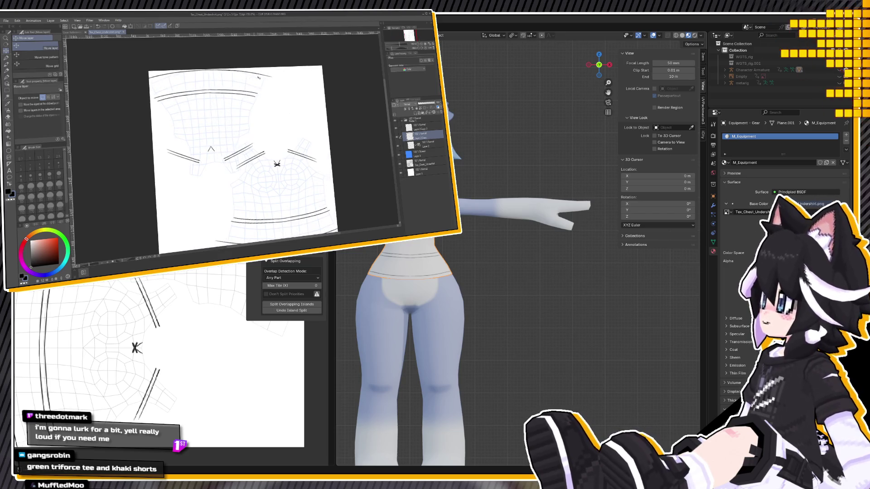
pyautogui.moveTo(258, 77); pyautogui.dragTo(260, 83)
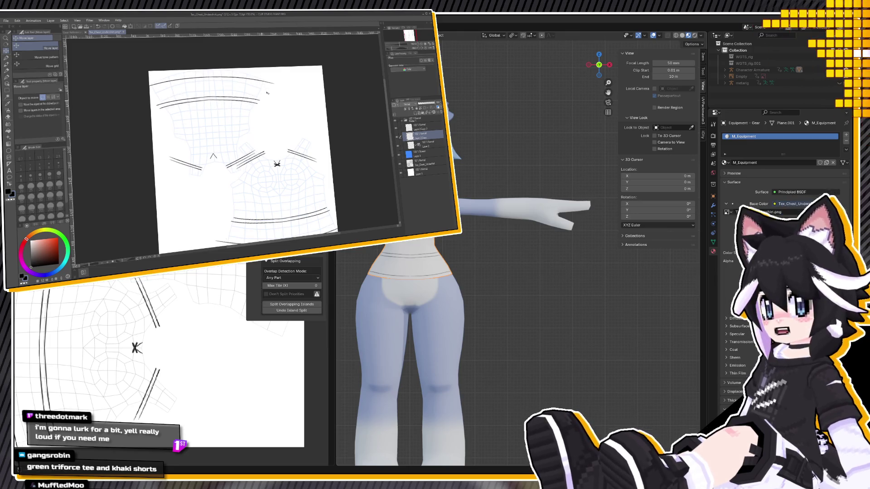
pyautogui.click(398, 136)
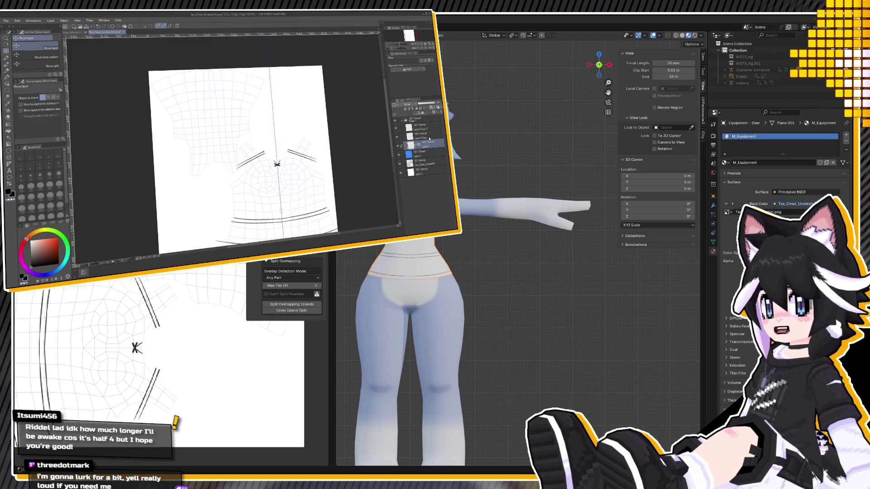
# Select the Symmetrical ruler, then switch back to the G-pen
pyautogui.click(9, 164)
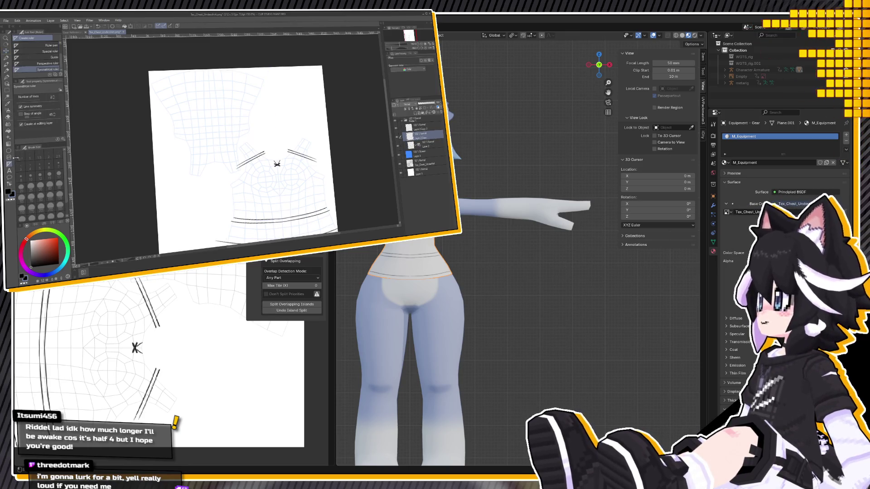
pyautogui.scroll(4, 211, 117)
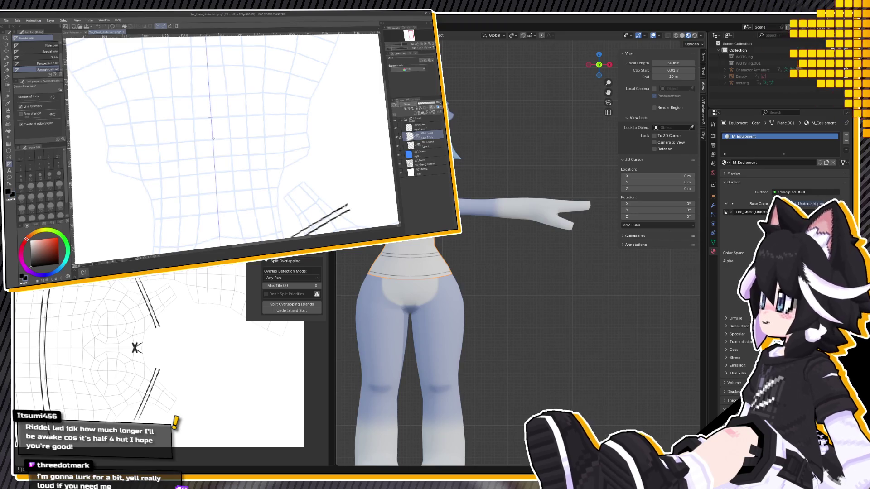
pyautogui.press('p')
pyautogui.scroll(-4, 242, 189)
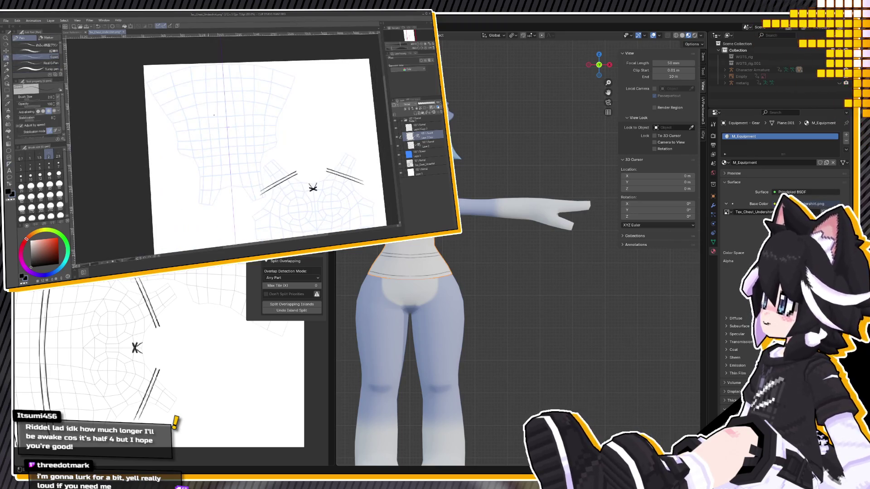
# Rotate the canvas view counter-clockwise about a quarter turn and enlarge it
pyautogui.moveTo(242, 189)
pyautogui.keyDown('shift'); pyautogui.mouseDown()
pyautogui.moveTo(224, 118)
pyautogui.moveTo(260, 146)
pyautogui.mouseUp(); pyautogui.keyUp('shift')
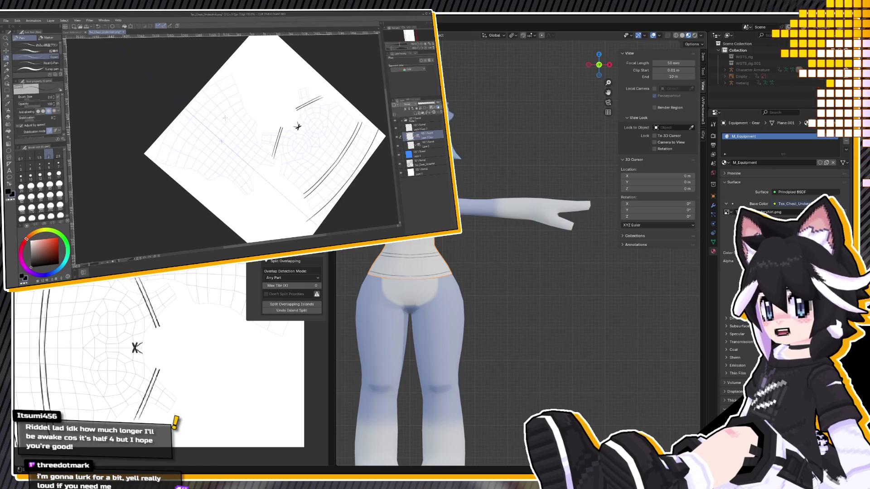
pyautogui.press('-')
pyautogui.press('-')
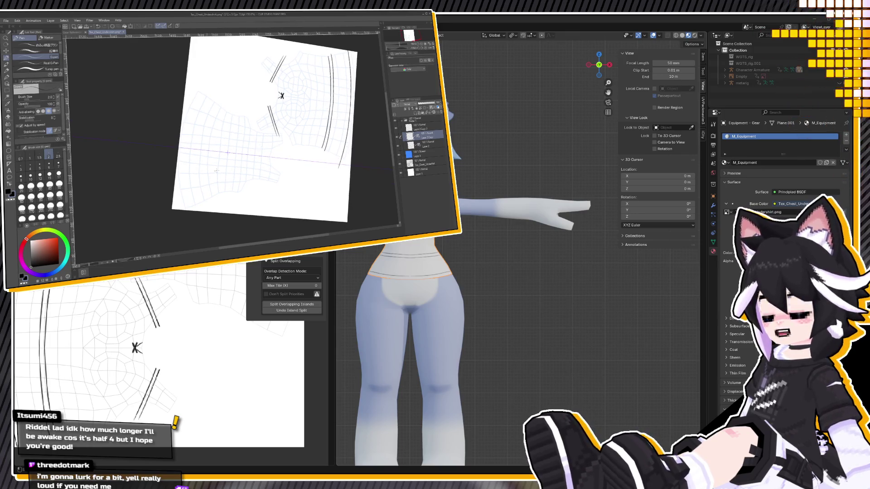
pyautogui.moveTo(259, 146); pyautogui.dragTo(228, 186)
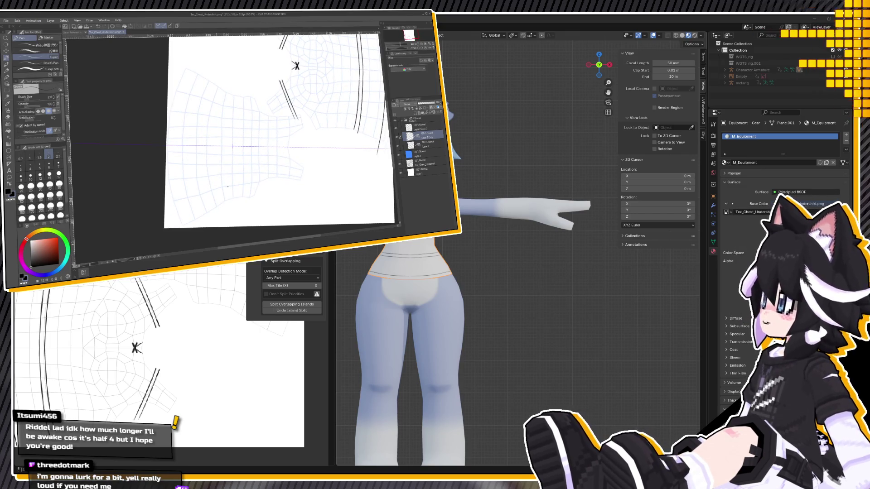
pyautogui.moveTo(227, 186); pyautogui.dragTo(227, 186)
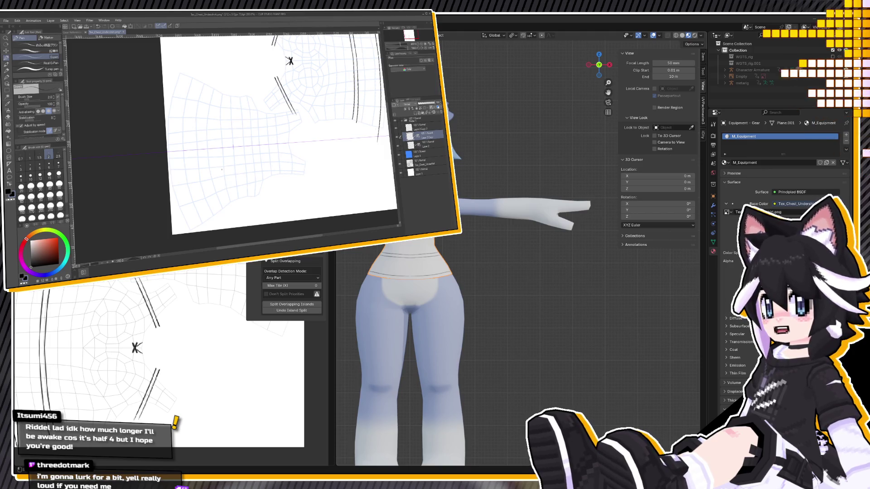
pyautogui.scroll(-1, 221, 169)
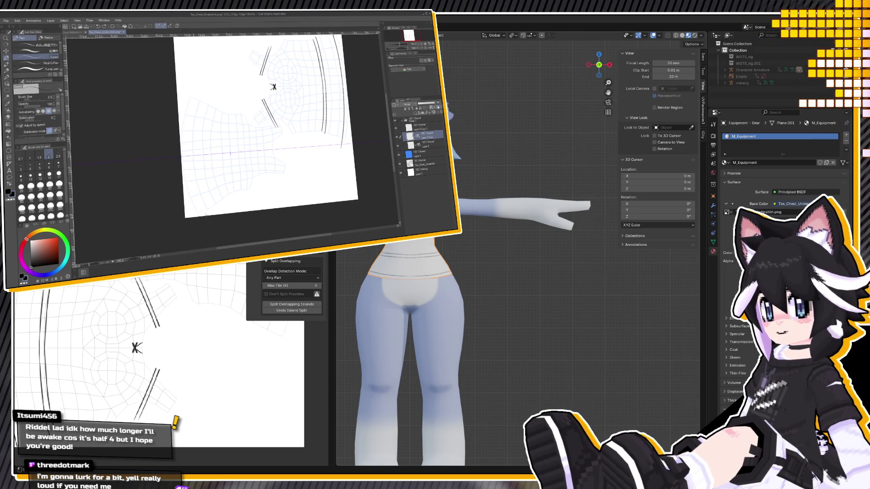
# Draw the inner curved stitch stroke on the left side, toggling undo/redo to compare it
pyautogui.moveTo(198, 96); pyautogui.dragTo(203, 213)
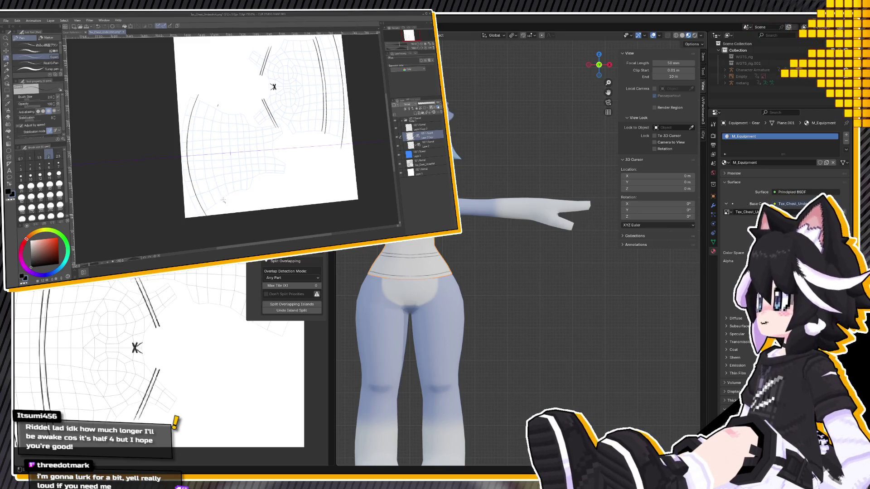
pyautogui.hotkey('ctrl', 'z')
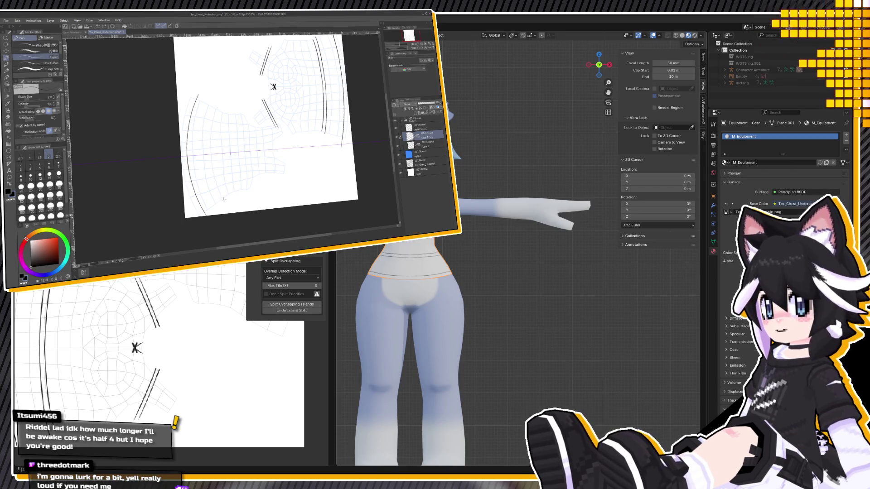
pyautogui.hotkey('ctrl', 'y')
pyautogui.hotkey('ctrl', 'z')
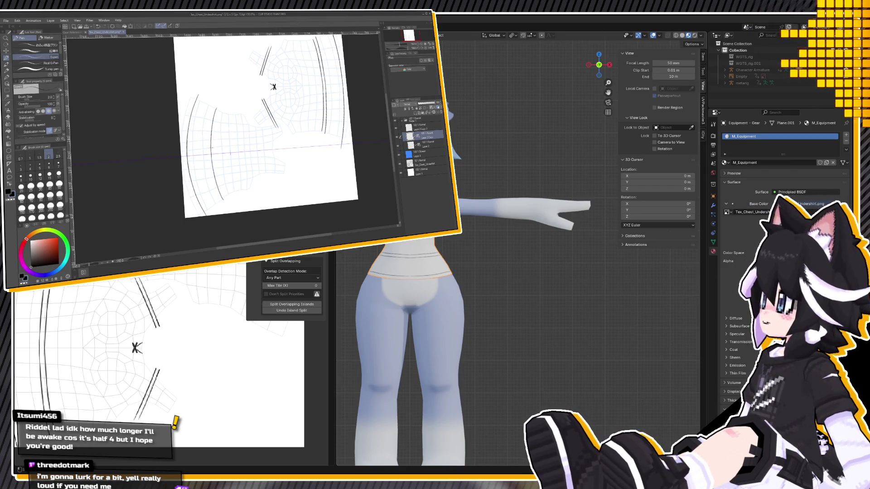
pyautogui.hotkey('ctrl', 'y')
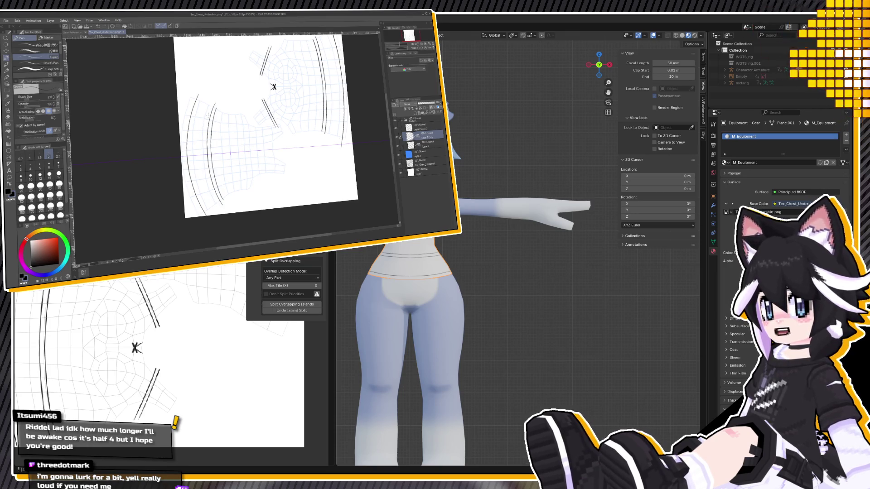
pyautogui.hotkey('ctrl', 'z')
pyautogui.hotkey('ctrl', 'y')
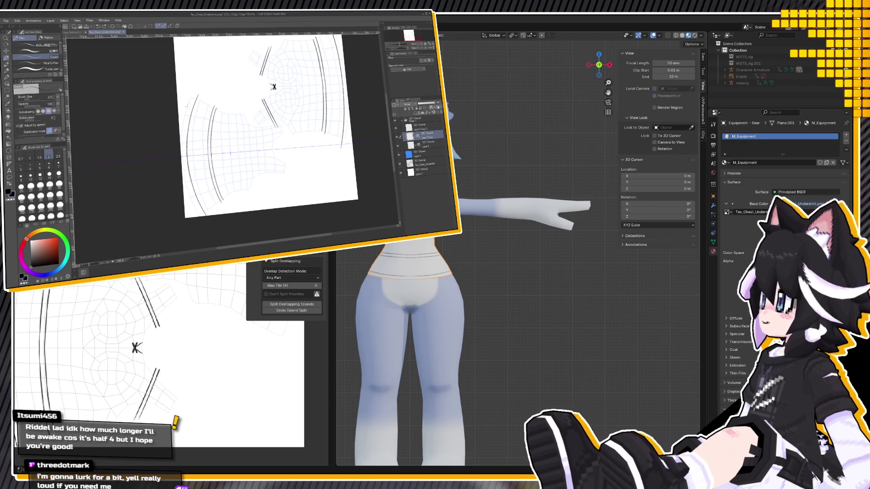
# Zoom out to view the whole page, then orbit Blender's avatar to a side view
pyautogui.scroll(1, 186, 105)
pyautogui.scroll(1, 200, 136)
pyautogui.scroll(1, 213, 161)
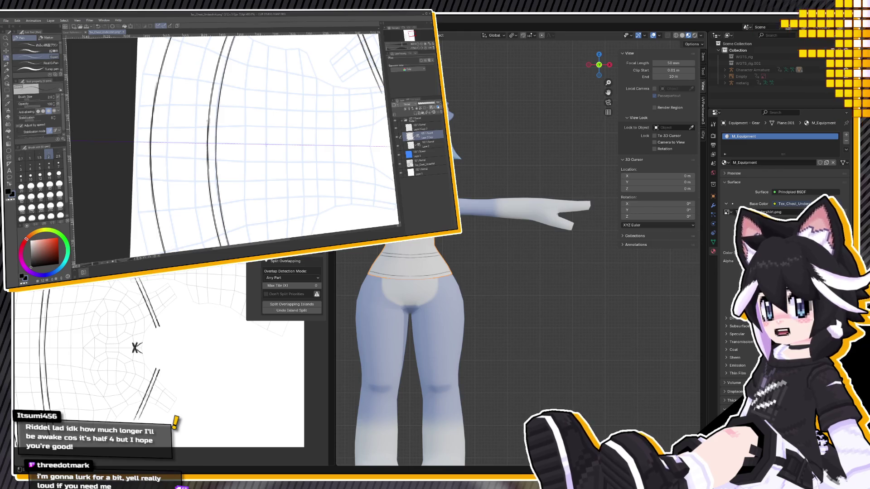
pyautogui.scroll(-2, 208, 121)
pyautogui.scroll(2, 208, 122)
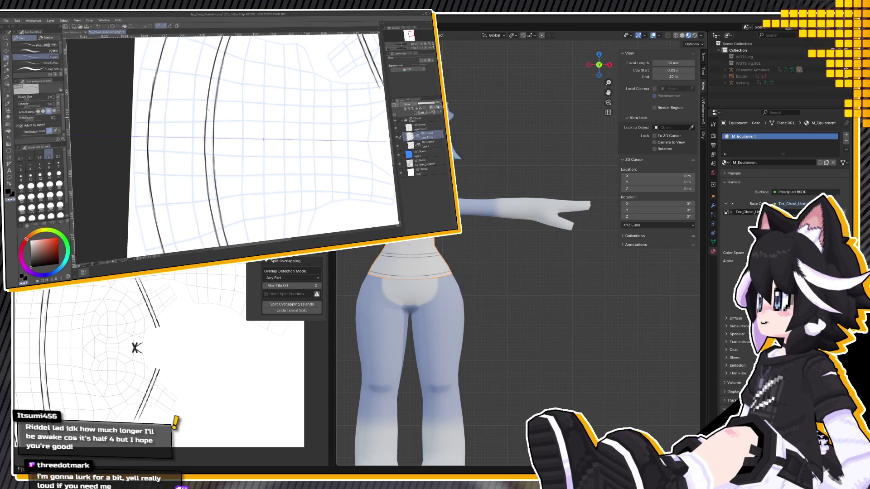
pyautogui.scroll(-5, 375, 147)
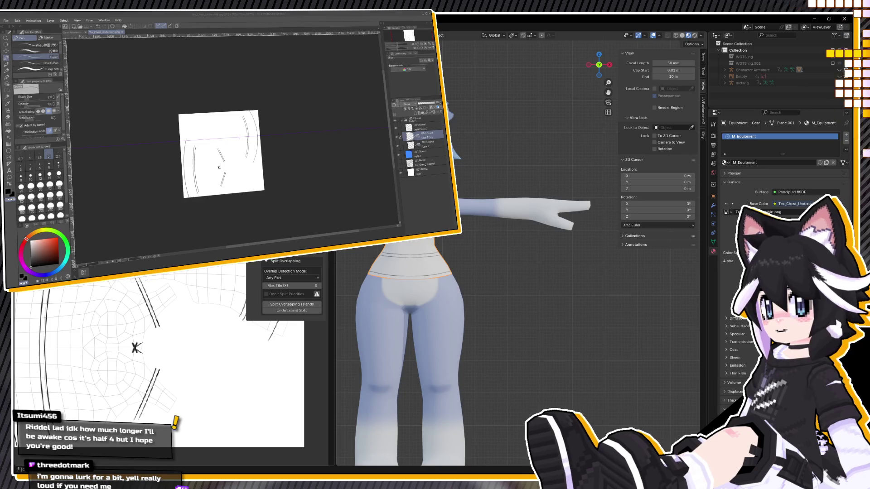
pyautogui.moveTo(499, 317); pyautogui.dragTo(535, 312, button='middle')
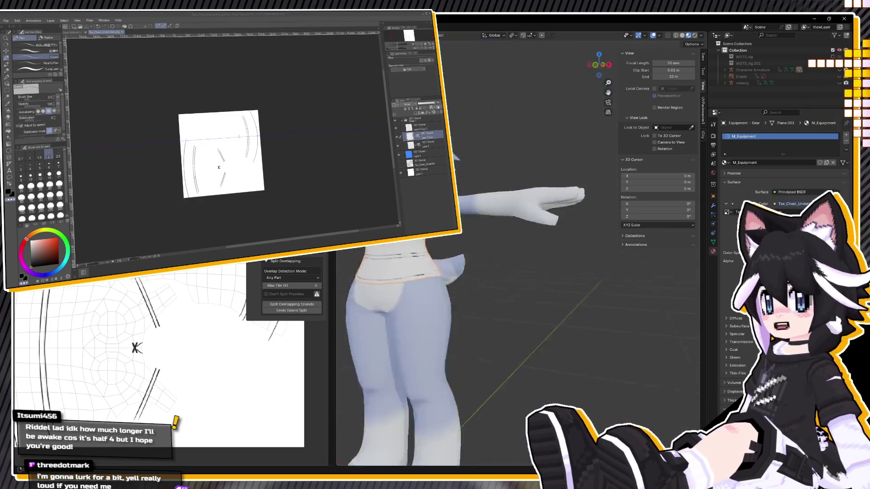
# Orbit to the avatar's front, snap to front orthographic view with Numpad 1, and enter Edit Mode
pyautogui.scroll(-3, 472, 284)
pyautogui.moveTo(472, 284)
pyautogui.mouseDown(button='middle')
pyautogui.moveTo(528, 279)
pyautogui.moveTo(487, 285)
pyautogui.mouseUp(button='middle')
pyautogui.scroll(5, 505, 280)
pyautogui.scroll(-3, 509, 277)
pyautogui.scroll(2, 509, 289)
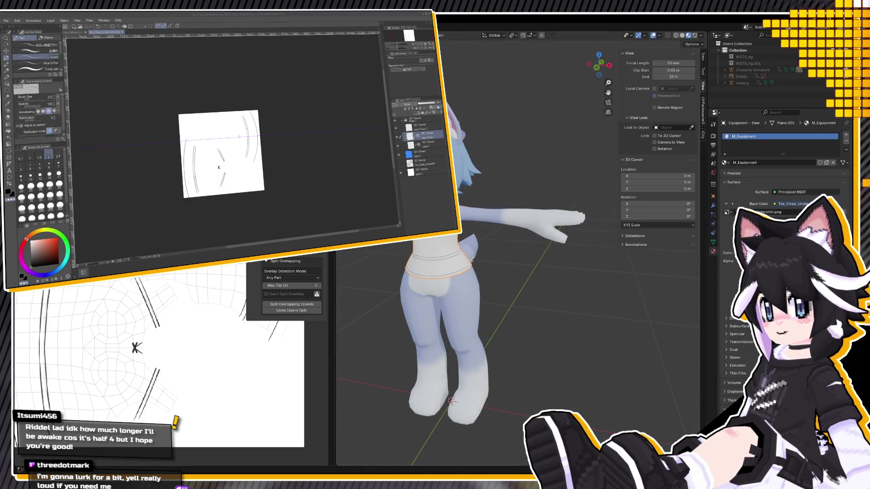
pyautogui.press('KP_1')
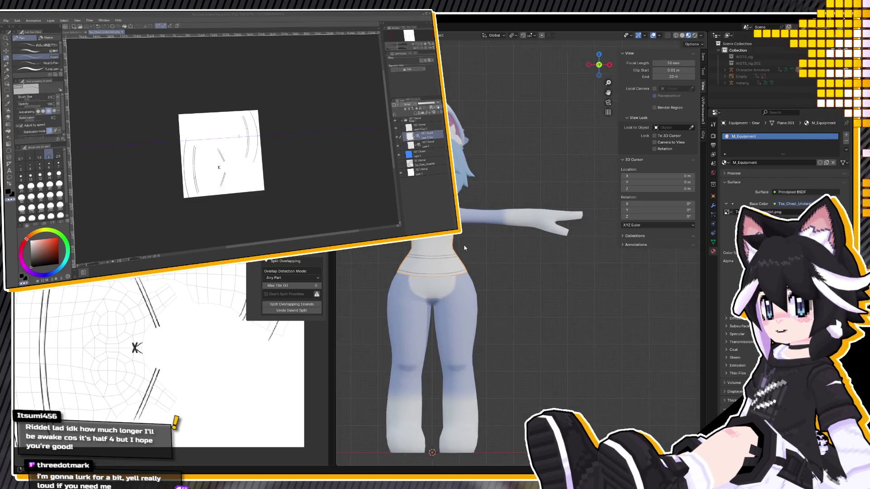
pyautogui.press('Tab')
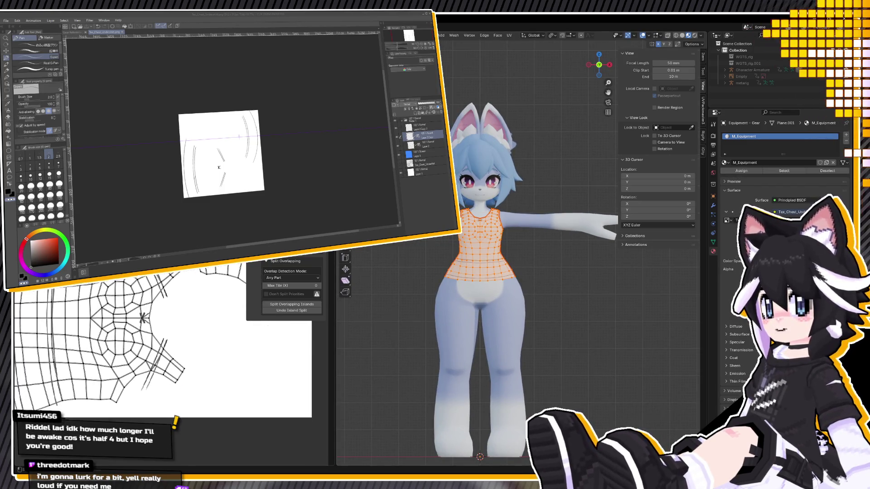
pyautogui.scroll(-5, 181, 340)
pyautogui.scroll(2, 172, 258)
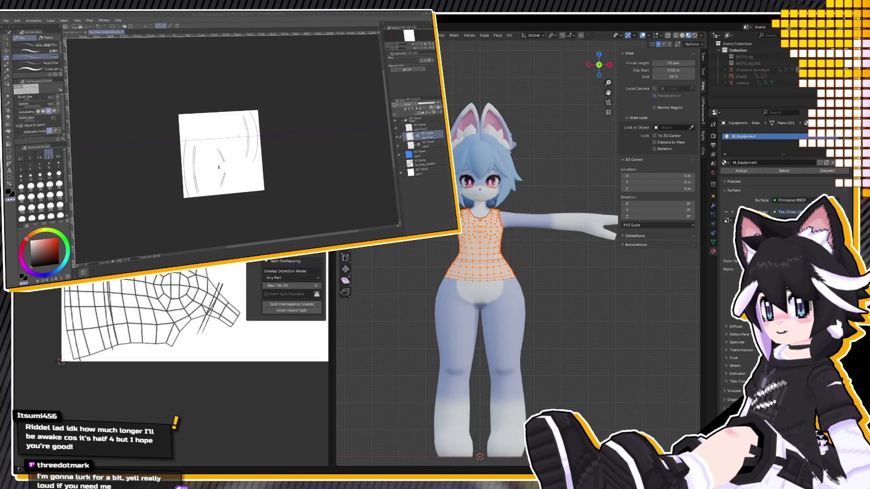
pyautogui.rightClick(89, 335)
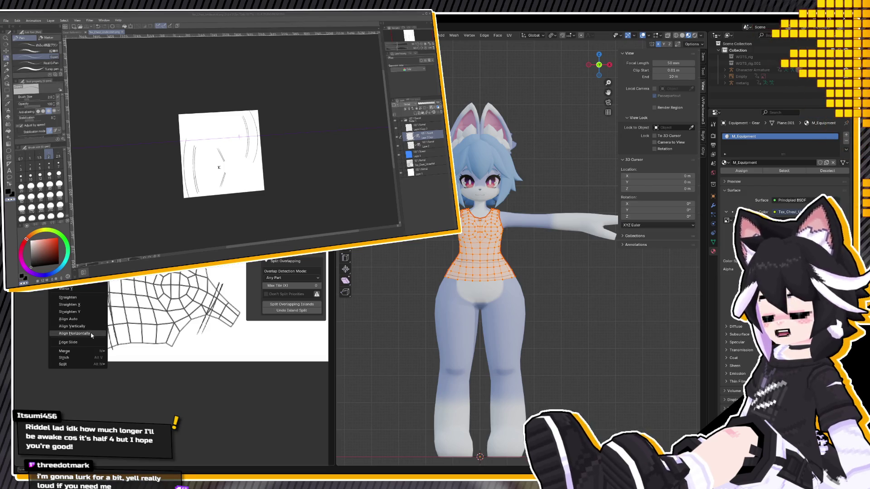
pyautogui.click(91, 334)
pyautogui.hotkey('alt', 'a')
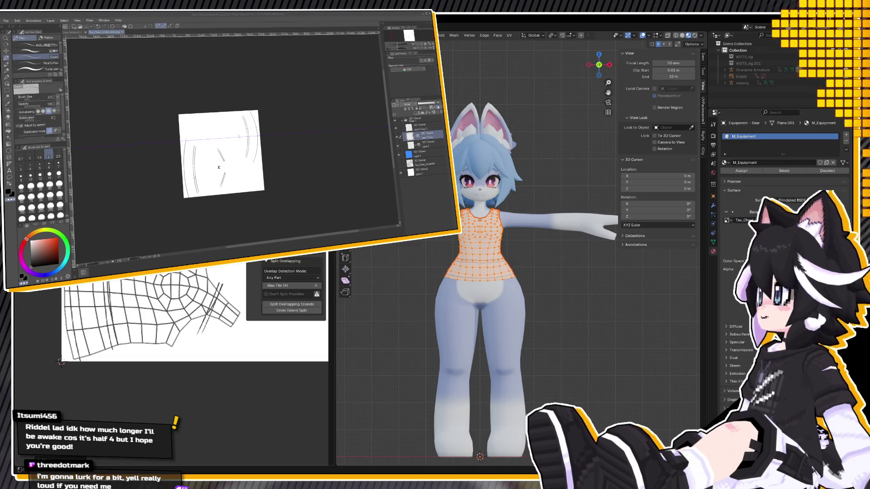
pyautogui.click(83, 321)
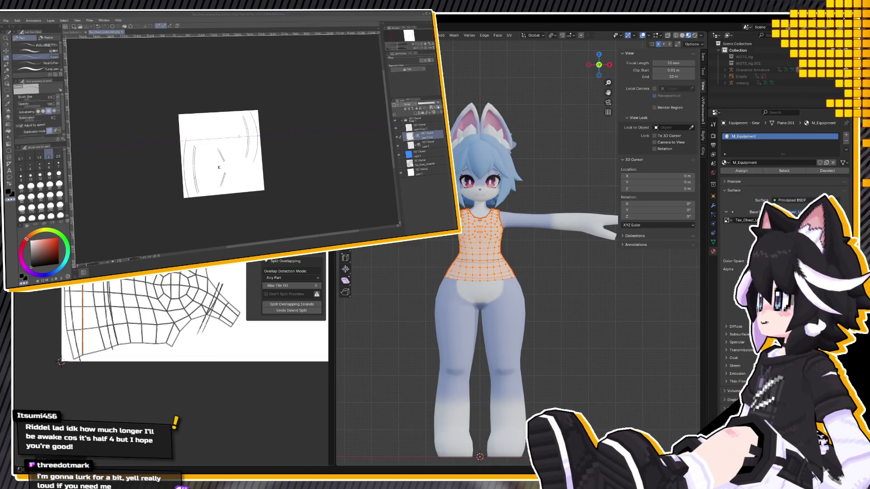
pyautogui.click(99, 317)
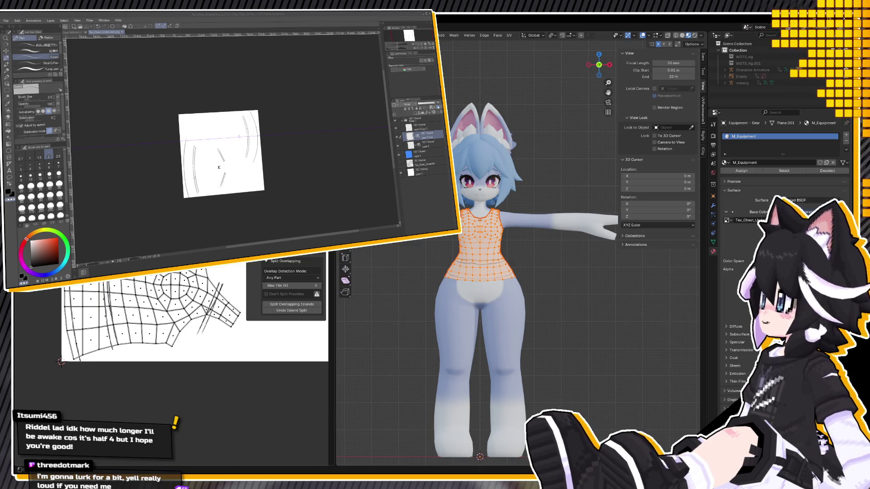
pyautogui.press('a')
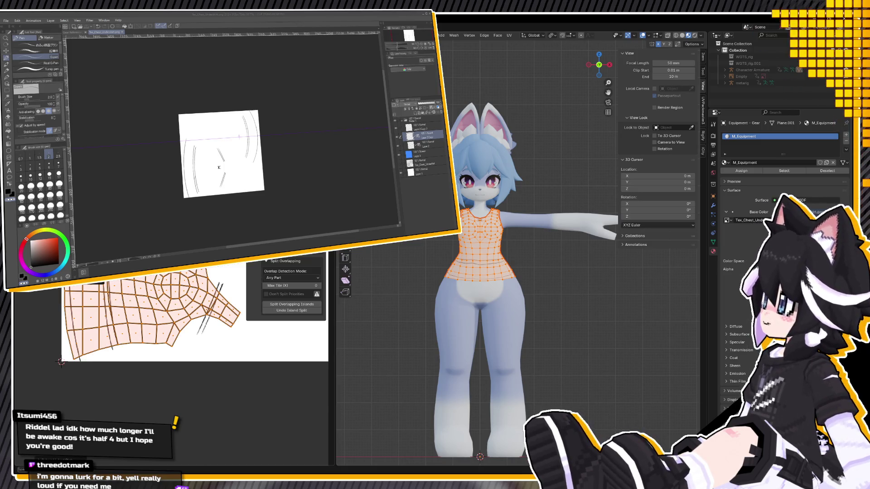
pyautogui.scroll(-5, 171, 358)
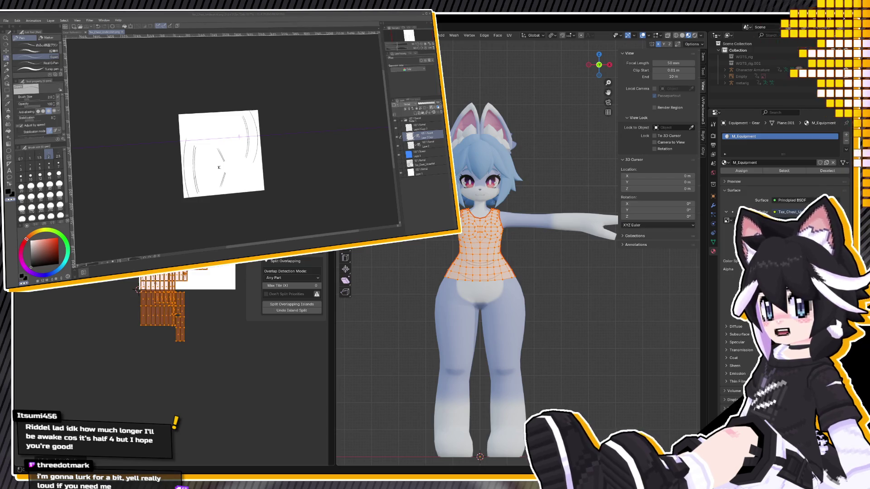
pyautogui.scroll(1, 155, 305)
pyautogui.scroll(1, 154, 306)
pyautogui.scroll(1, 155, 306)
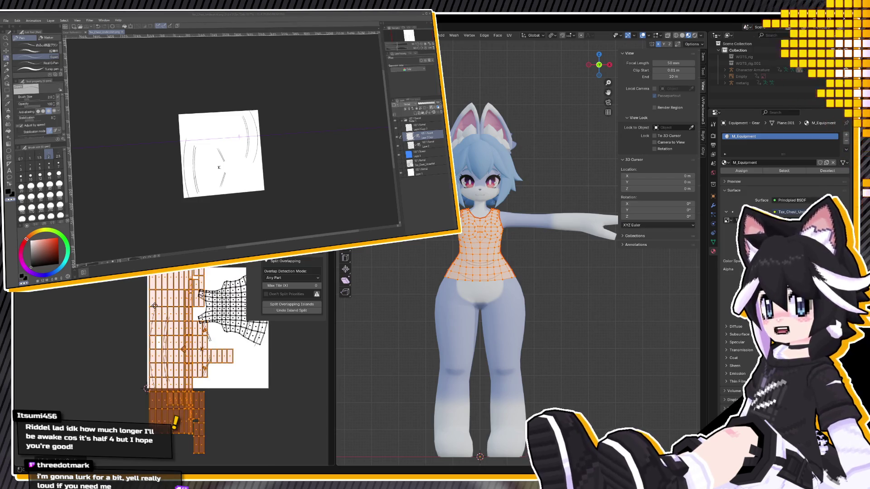
pyautogui.hotkey('ctrl', 'z')
pyautogui.hotkey('ctrl', 'z')
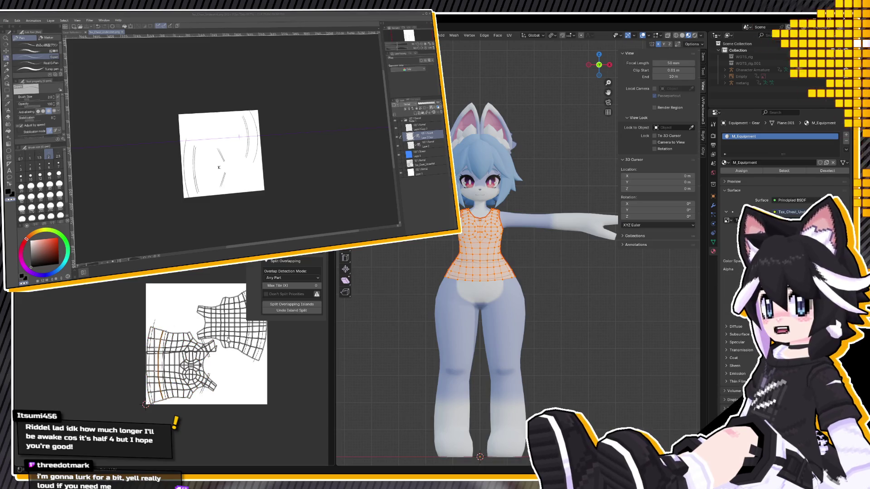
pyautogui.moveTo(225, 340); pyautogui.dragTo(201, 287, button='middle')
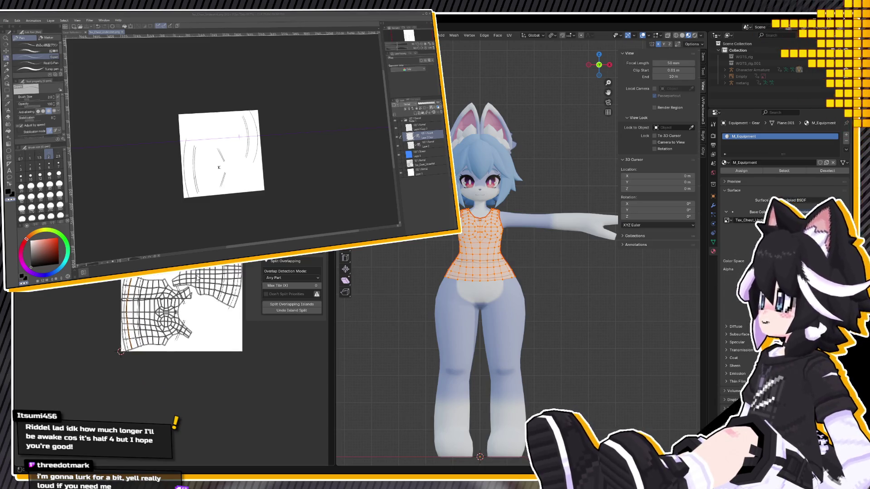
pyautogui.moveTo(458, 272)
pyautogui.mouseDown(button='middle')
pyautogui.moveTo(492, 279)
pyautogui.moveTo(454, 276)
pyautogui.mouseUp(button='middle')
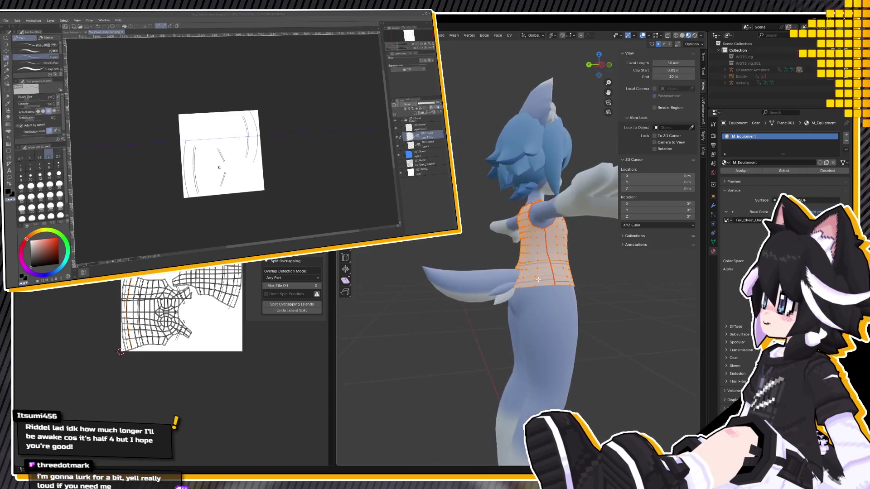
pyautogui.scroll(4, 454, 276)
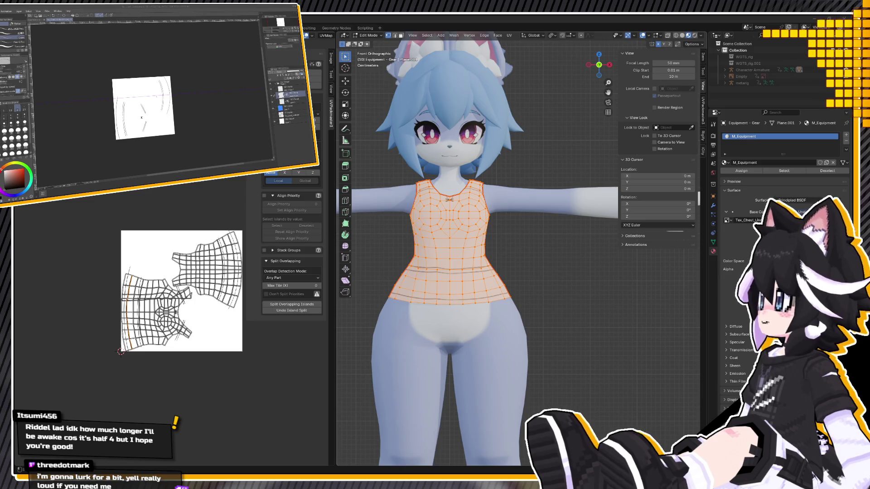
# Try several unwrap methods on the shirt, settling on Unwrap Minimum Stretch
pyautogui.click(509, 35)
pyautogui.click(521, 44)
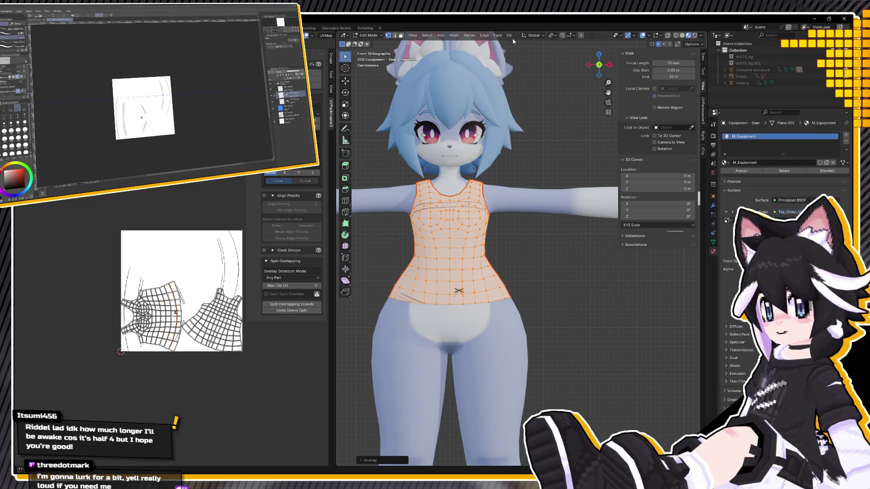
pyautogui.scroll(2, 168, 344)
pyautogui.scroll(-1, 168, 344)
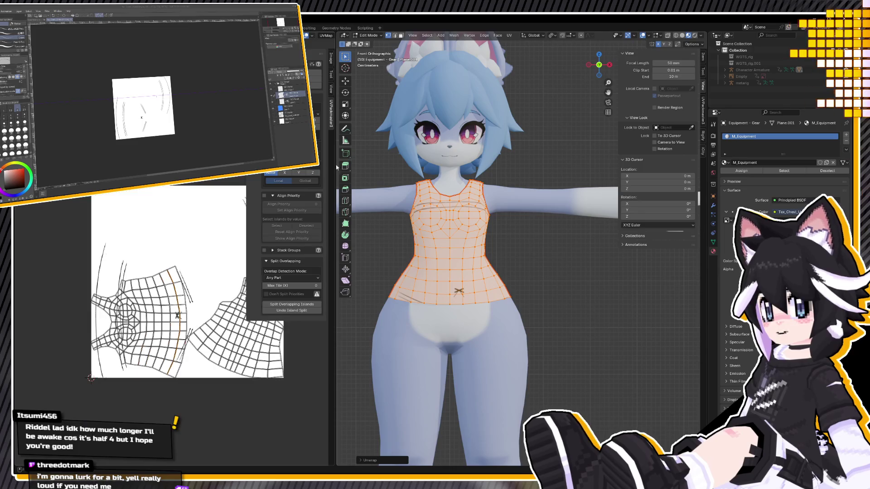
pyautogui.click(509, 35)
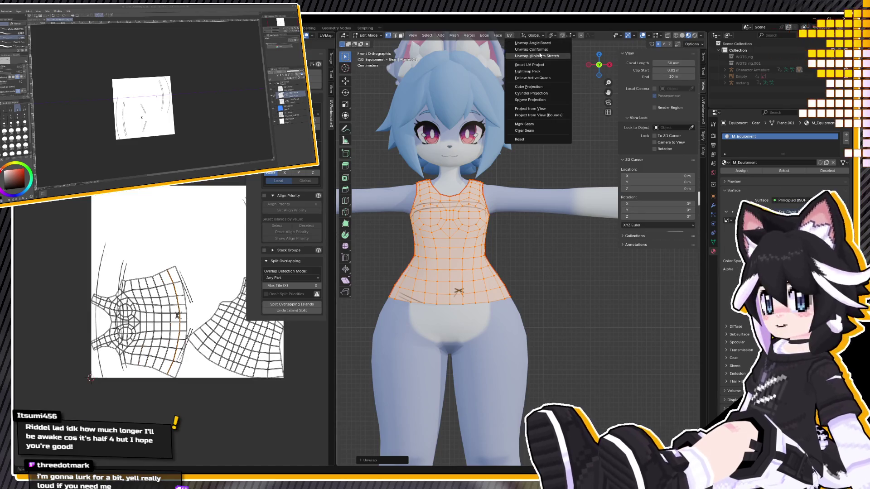
pyautogui.click(539, 52)
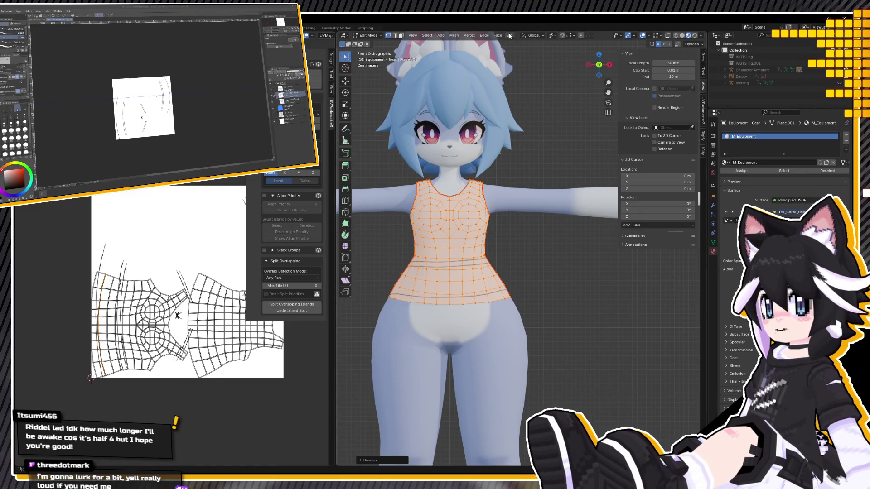
pyautogui.click(509, 36)
pyautogui.click(542, 56)
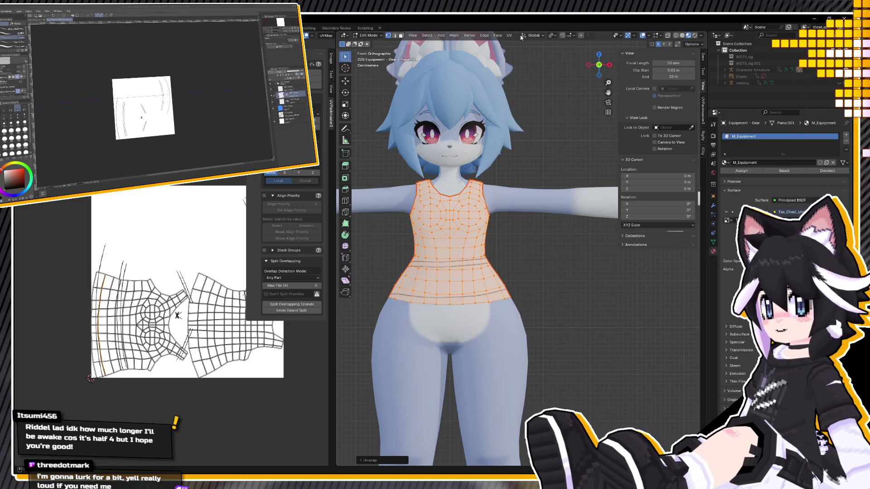
pyautogui.click(509, 35)
pyautogui.click(539, 55)
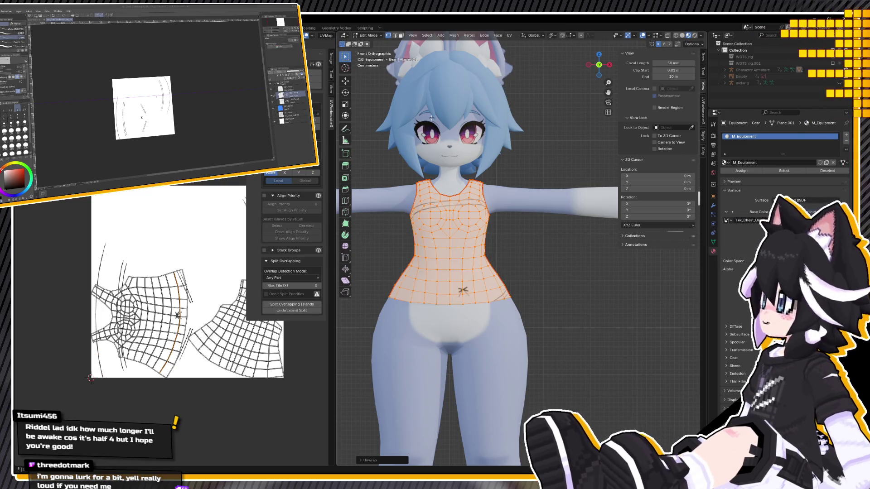
pyautogui.scroll(1, 167, 268)
pyautogui.scroll(1, 166, 269)
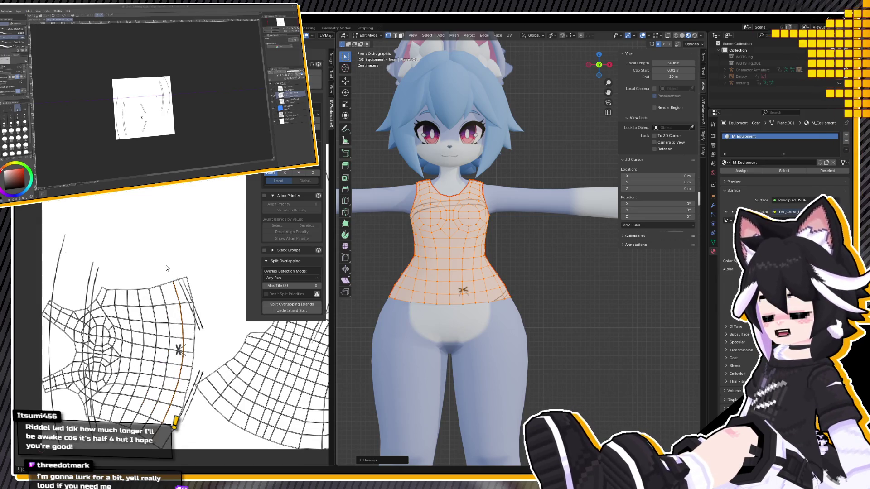
pyautogui.click(509, 36)
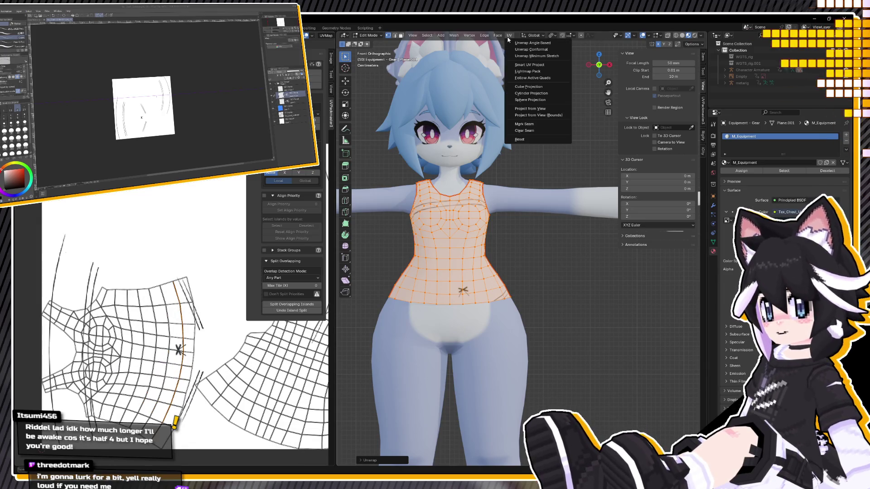
pyautogui.click(526, 56)
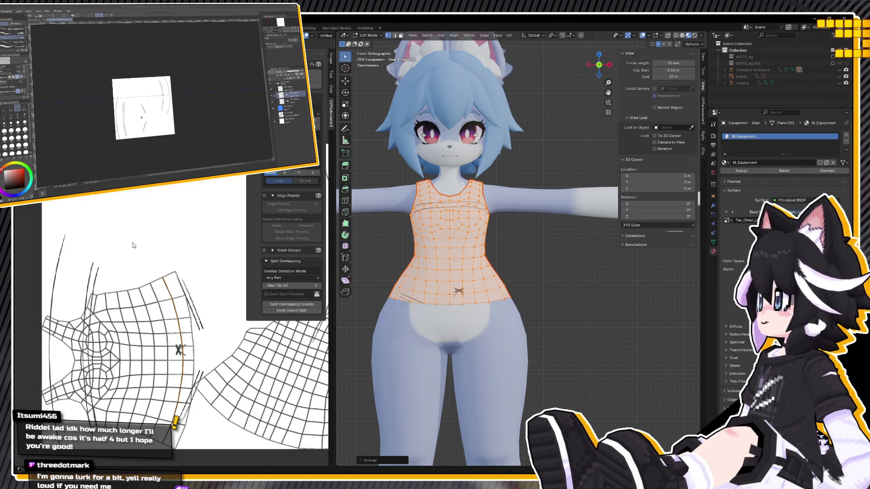
# Frame the UV layout, select all UVs, and pack them into the texture tile
pyautogui.scroll(-2, 133, 245)
pyautogui.moveTo(143, 248); pyautogui.dragTo(130, 265, button='middle')
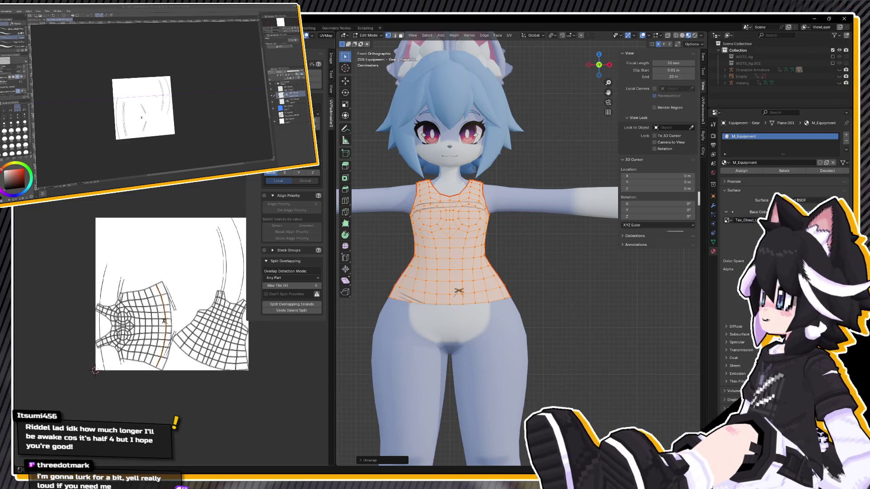
pyautogui.press('a')
pyautogui.hotkey('ctrl', 'p')
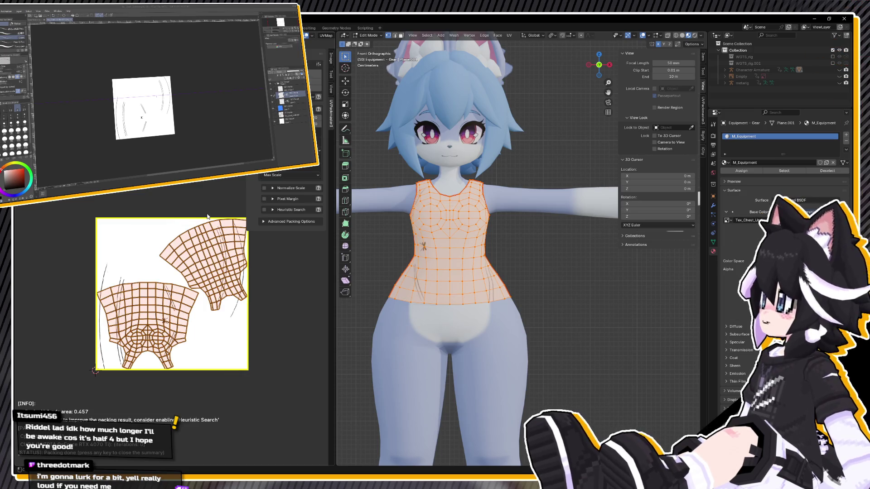
# Rotate and move the right UV island on its own to a new position
pyautogui.scroll(1, 206, 220)
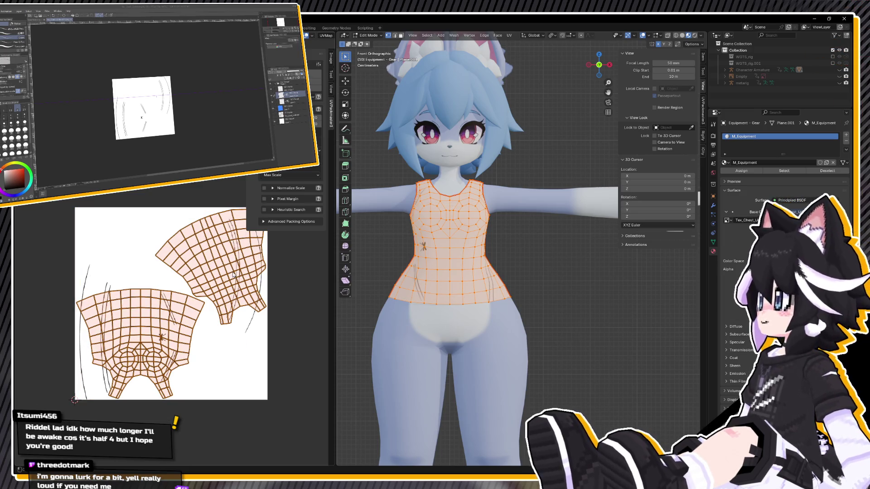
pyautogui.click(233, 274)
pyautogui.press('g')
pyautogui.press('r')
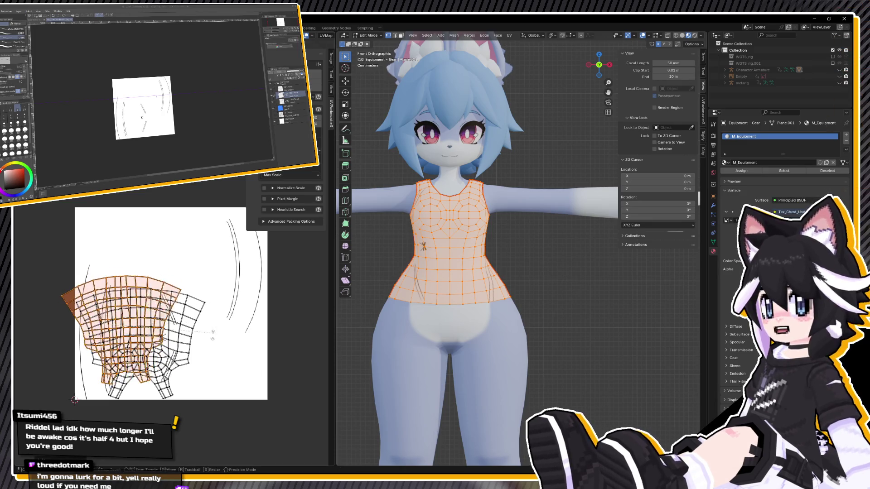
pyautogui.scroll(2, 222, 330)
pyautogui.press('g')
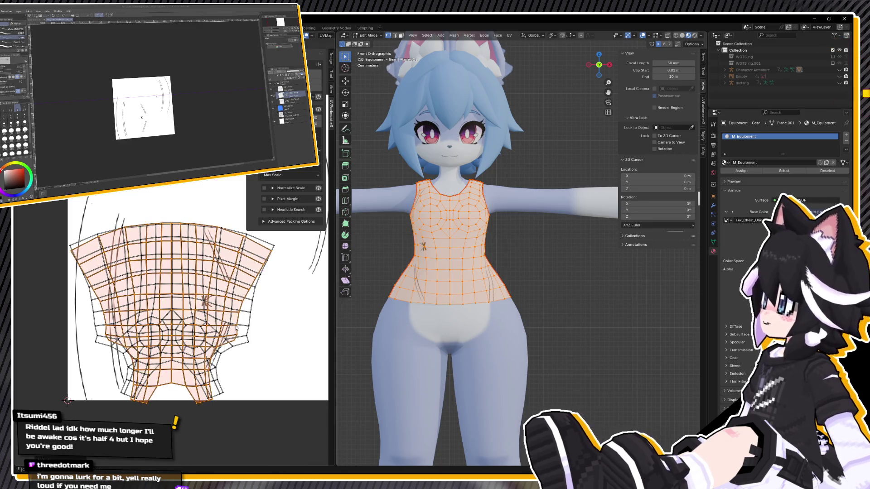
pyautogui.press('r')
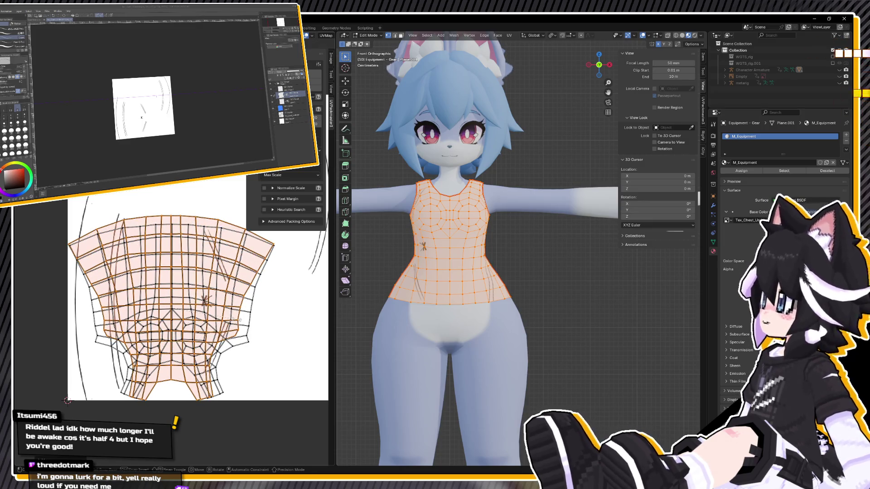
pyautogui.click(269, 300)
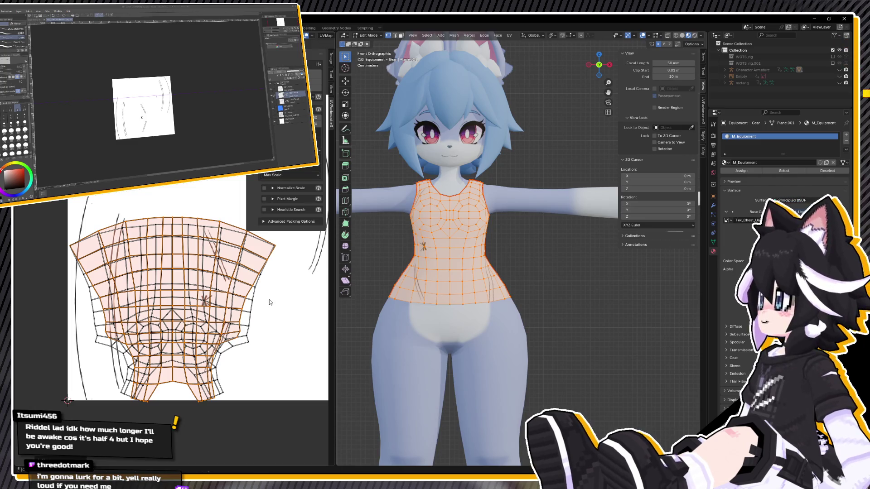
pyautogui.press('g')
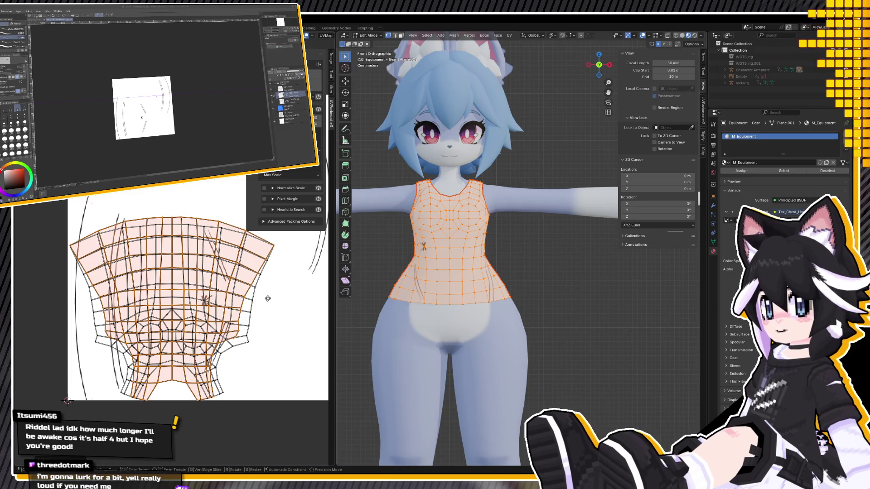
pyautogui.click(268, 300)
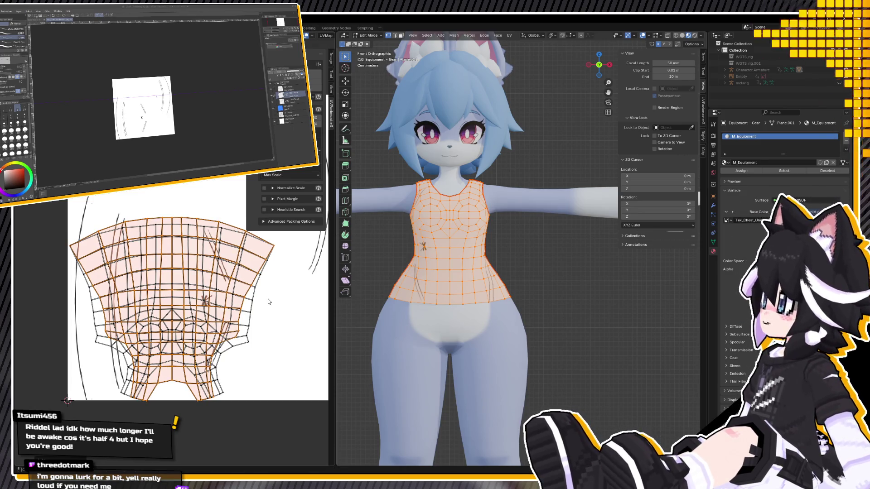
# Pack the UV islands, undo, repack with Ctrl+P, and reselect all islands
pyautogui.scroll(-5, 268, 300)
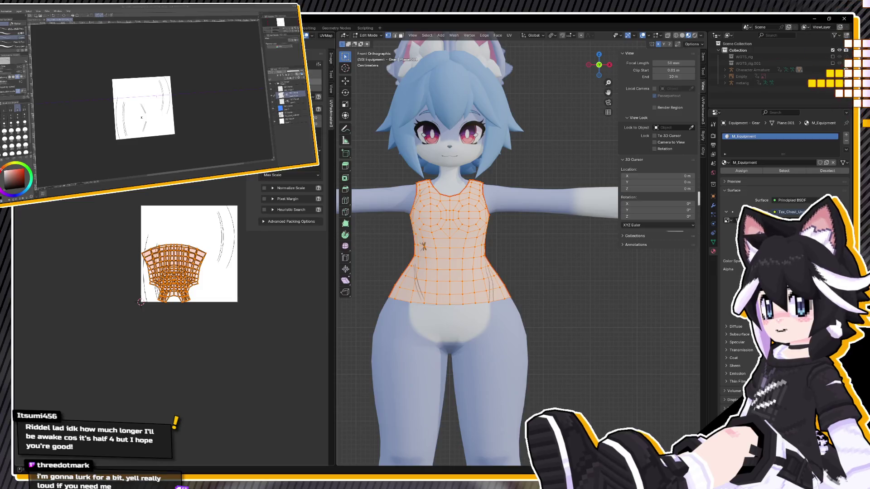
pyautogui.click(290, 68)
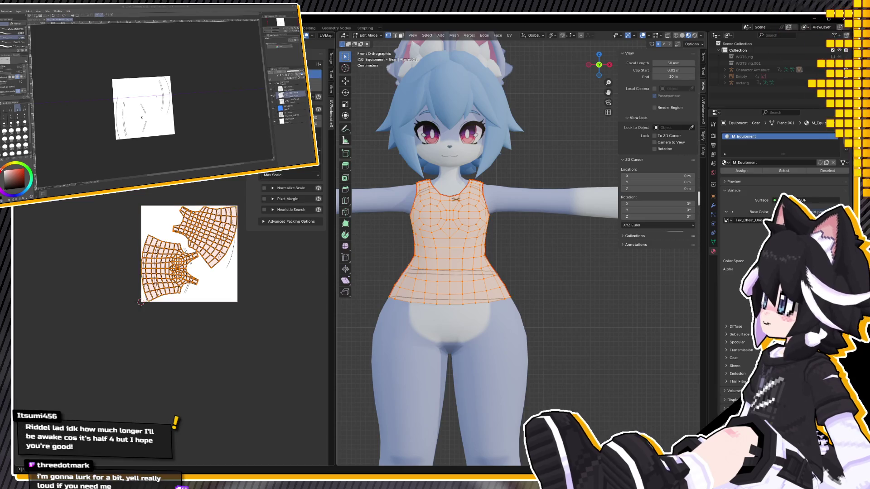
pyautogui.hotkey('ctrl', 'z')
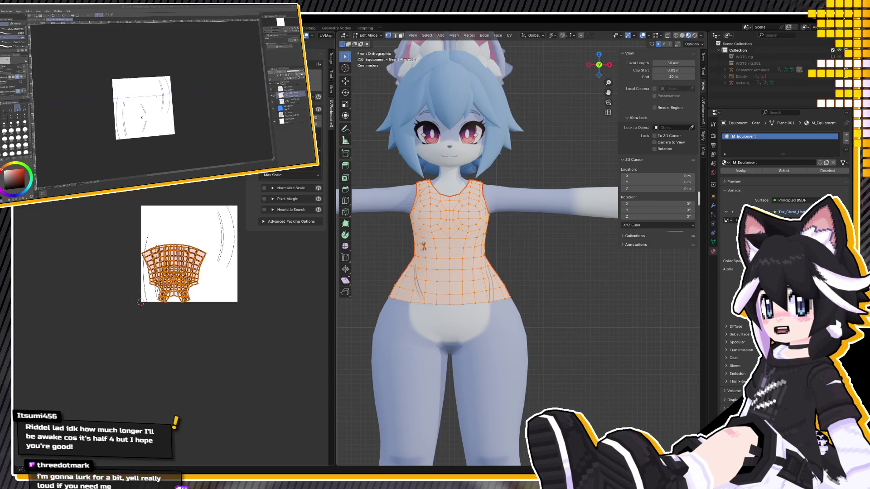
pyautogui.hotkey('ctrl', 'p')
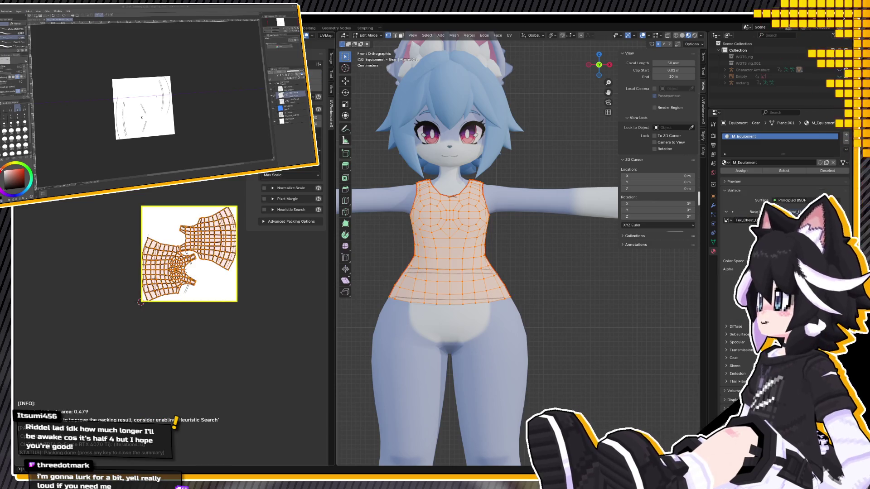
pyautogui.scroll(1, 190, 249)
pyautogui.scroll(1, 181, 253)
pyautogui.scroll(1, 163, 261)
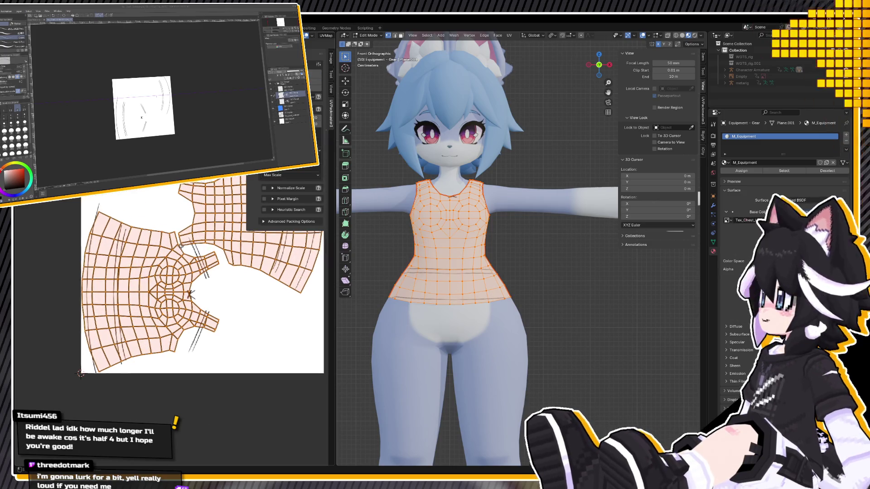
pyautogui.scroll(2, 150, 265)
pyautogui.moveTo(149, 266); pyautogui.dragTo(143, 271, button='middle')
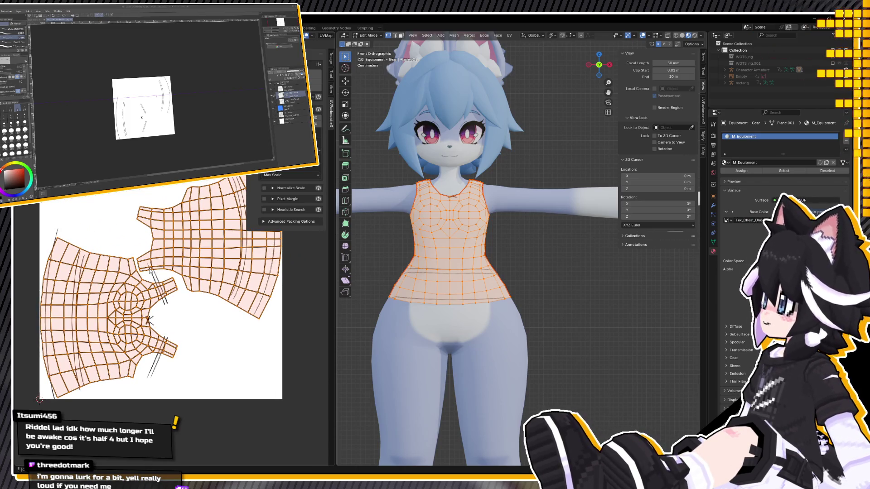
pyautogui.click(231, 377)
# Select all UVs, then in the UV wireframe document pick the lower layer and a drawing tool
pyautogui.press('a')
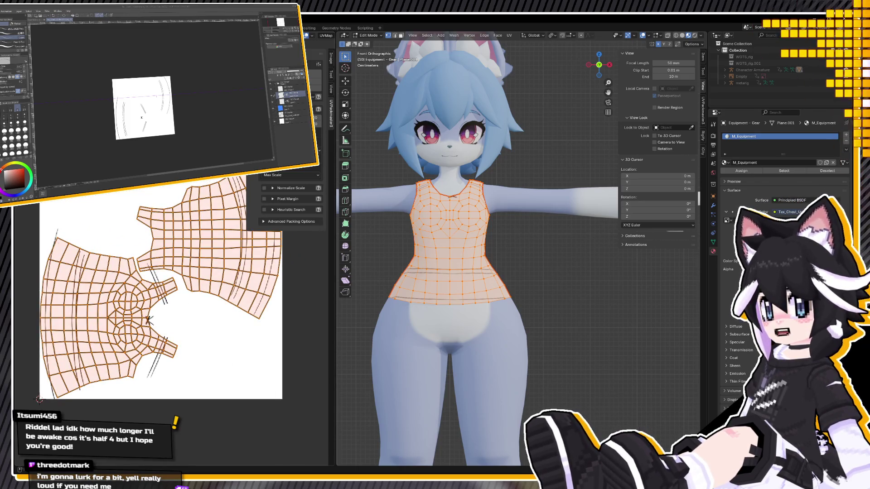
pyautogui.click(134, 180)
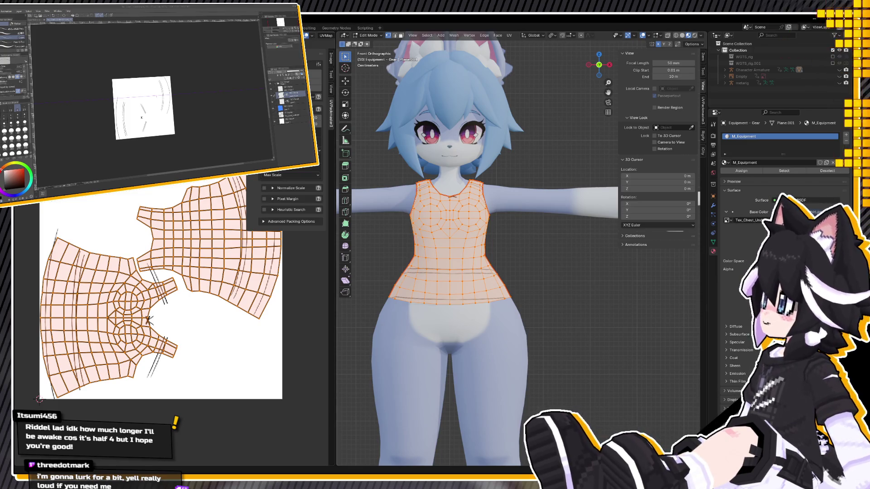
pyautogui.click(71, 20)
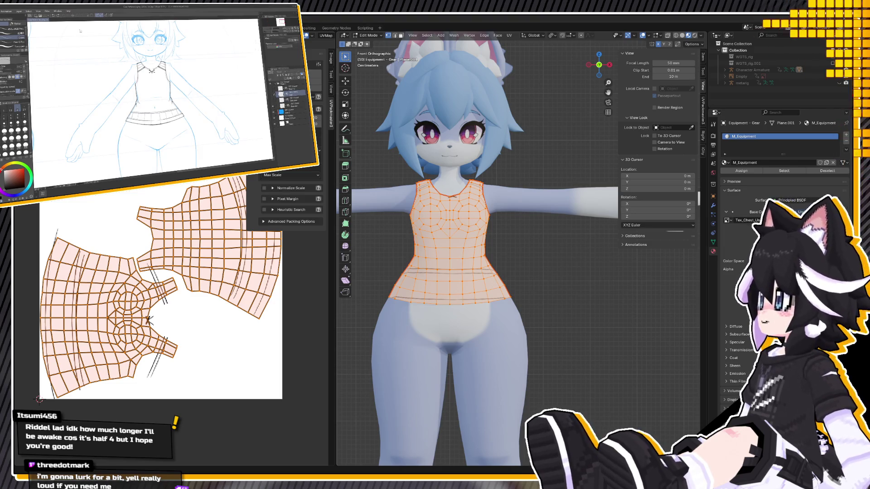
pyautogui.hotkey('ctrl', 'Tab')
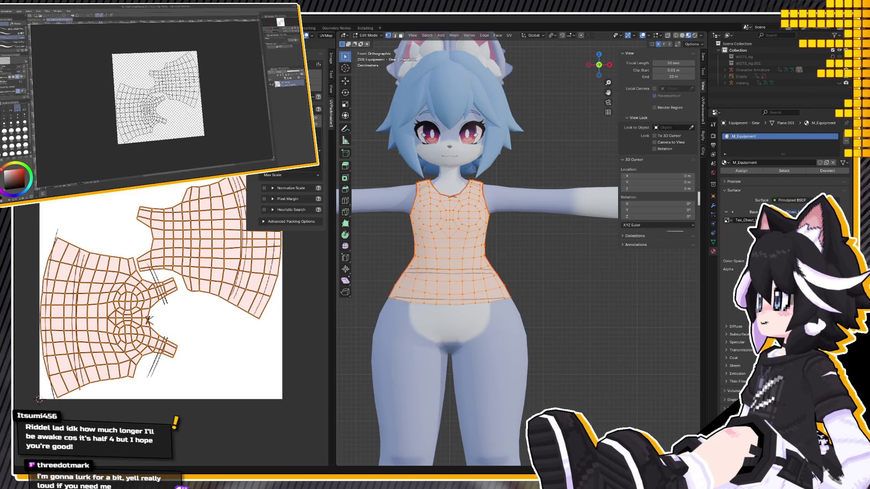
pyautogui.click(286, 93)
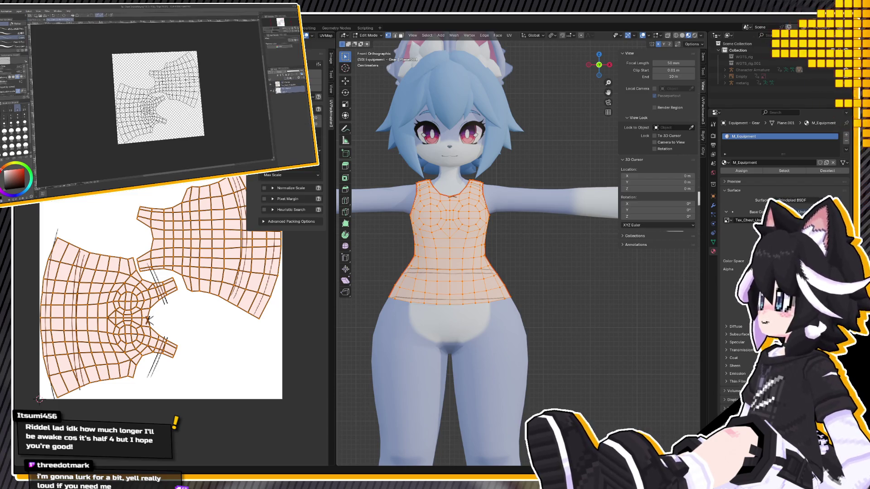
pyautogui.press('e')
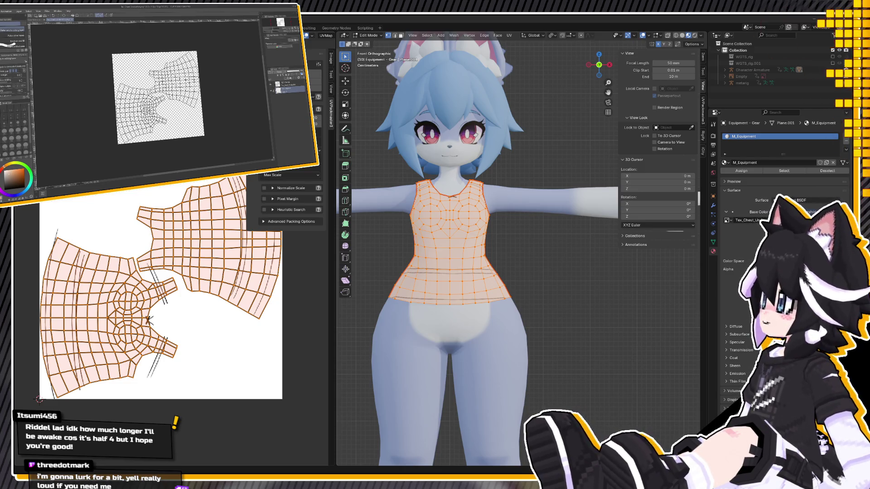
# Paint the left and right parts of the canvas tan with a large brush
pyautogui.press('b')
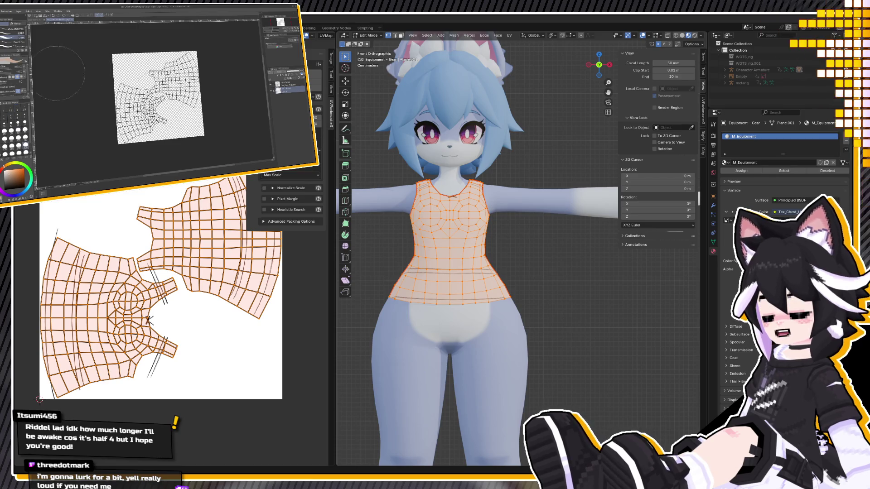
pyautogui.moveTo(64, 72); pyautogui.dragTo(163, 136)
pyautogui.moveTo(159, 54); pyautogui.dragTo(202, 136)
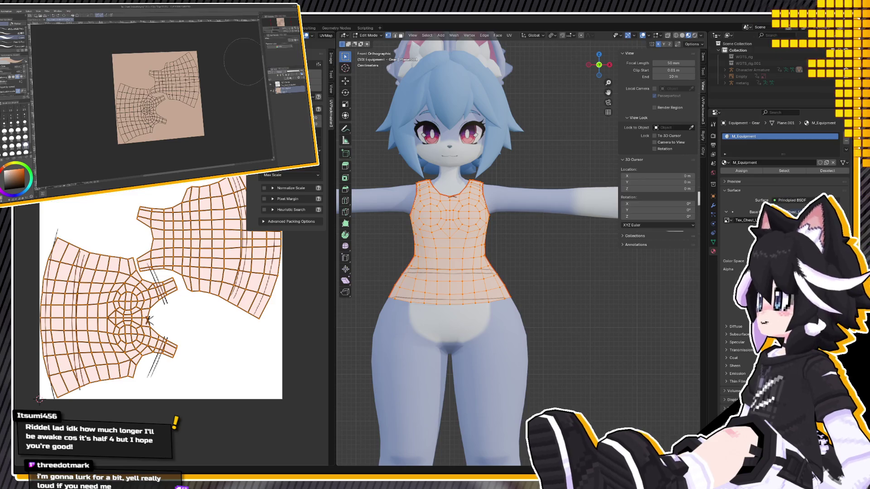
# Paint a dark red curved hem band at the lower right of the texture
pyautogui.press('u')
pyautogui.scroll(1, 124, 108)
pyautogui.scroll(1, 124, 108)
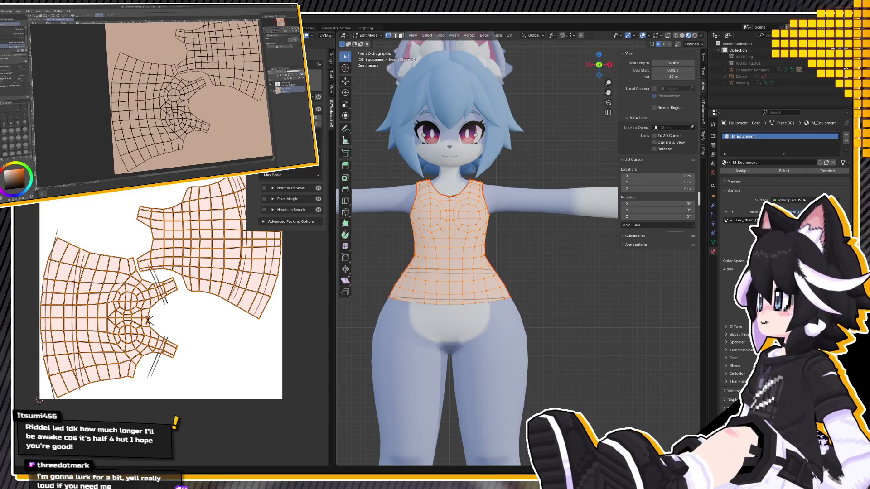
pyautogui.press('b')
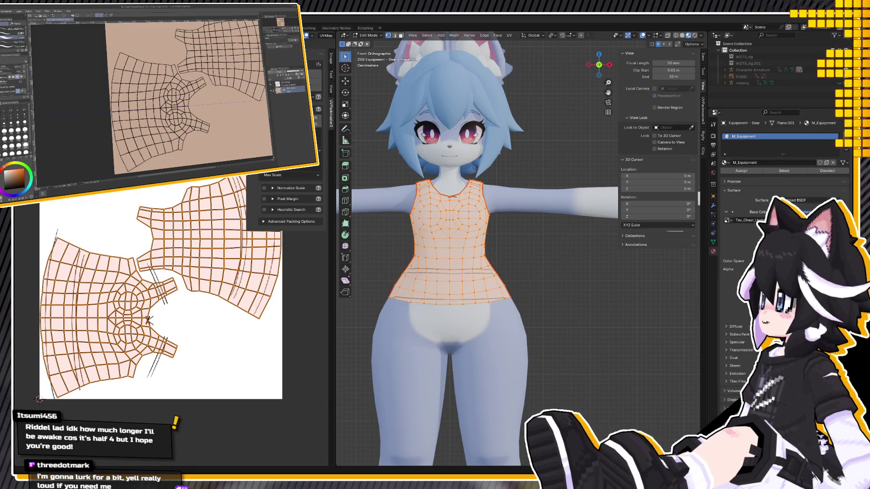
pyautogui.moveTo(196, 117); pyautogui.dragTo(244, 160)
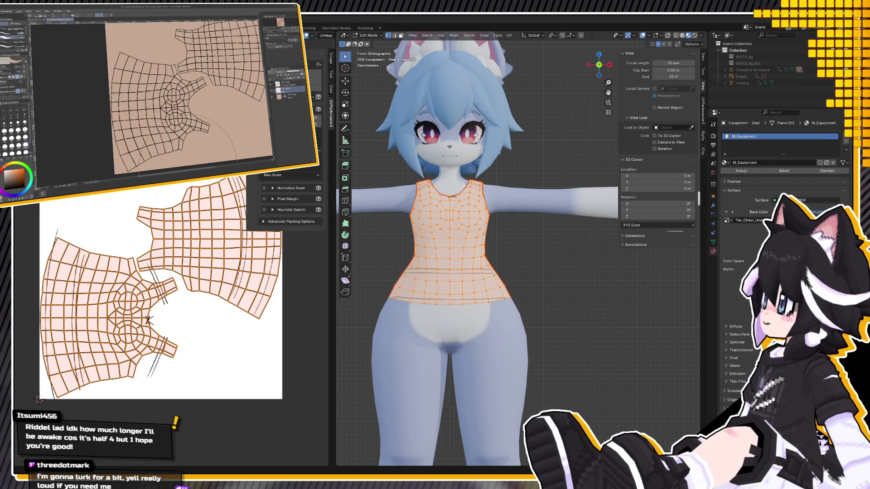
pyautogui.click(296, 92)
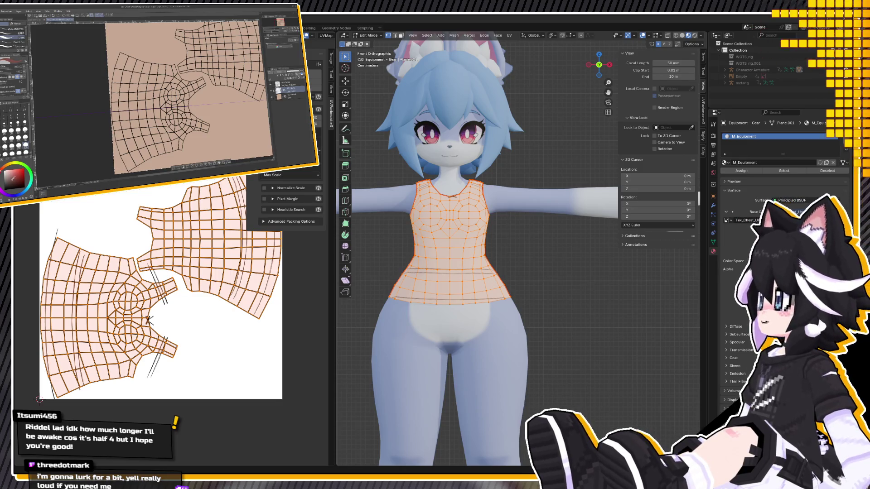
# Fit the canvas to the window, check the sketch document, and reload the texture in Blender
pyautogui.hotkey('ctrl', '0')
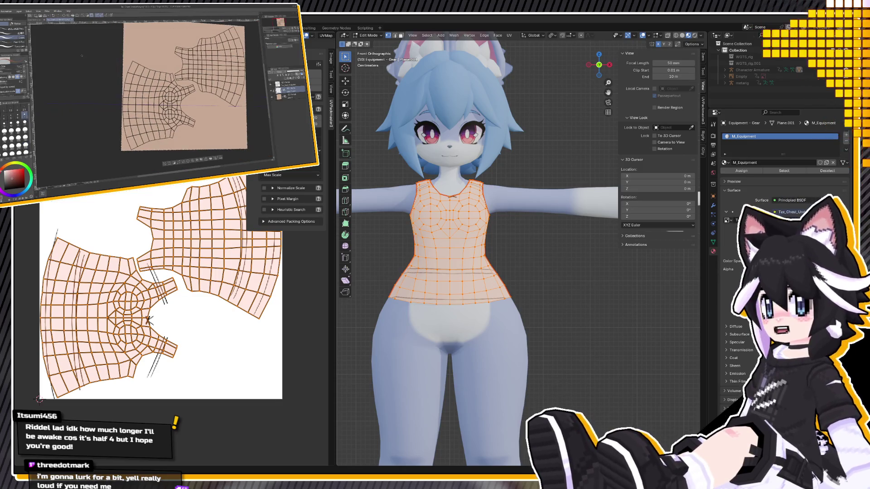
pyautogui.click(45, 21)
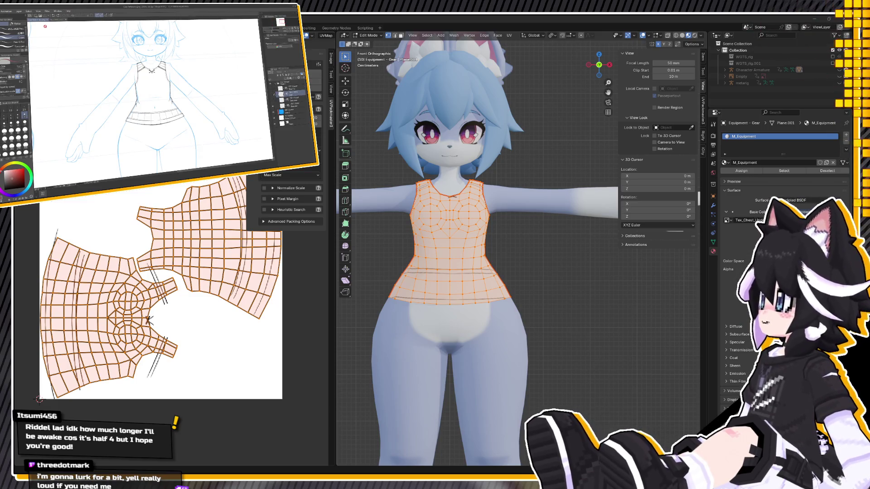
pyautogui.click(56, 20)
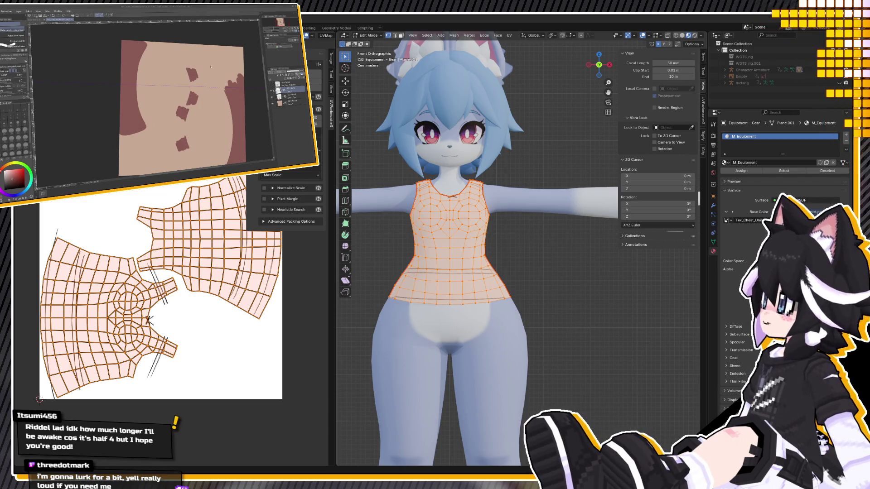
pyautogui.click(149, 319)
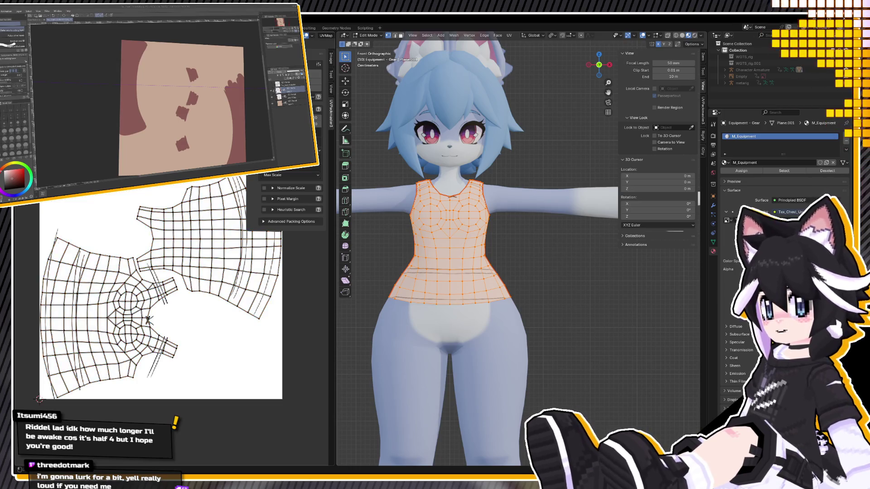
# Reload the texture with Alt+R, return to Object Mode, and orbit and zoom around the shirt
pyautogui.hotkey('alt', 'r')
pyautogui.press('Tab')
pyautogui.moveTo(509, 333)
pyautogui.mouseDown(button='middle')
pyautogui.moveTo(602, 344)
pyautogui.moveTo(418, 337)
pyautogui.moveTo(493, 321)
pyautogui.moveTo(481, 263)
pyautogui.moveTo(565, 259)
pyautogui.mouseUp(button='middle')
pyautogui.scroll(2, 481, 262)
pyautogui.scroll(2, 482, 264)
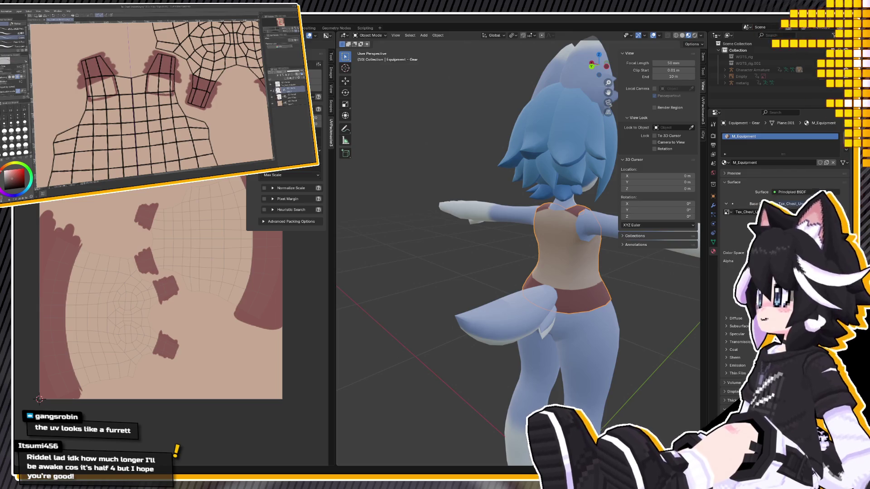
# Hide the UV wireframe, fill the strap patches solid dark red, and add light outlines
pyautogui.click(272, 90)
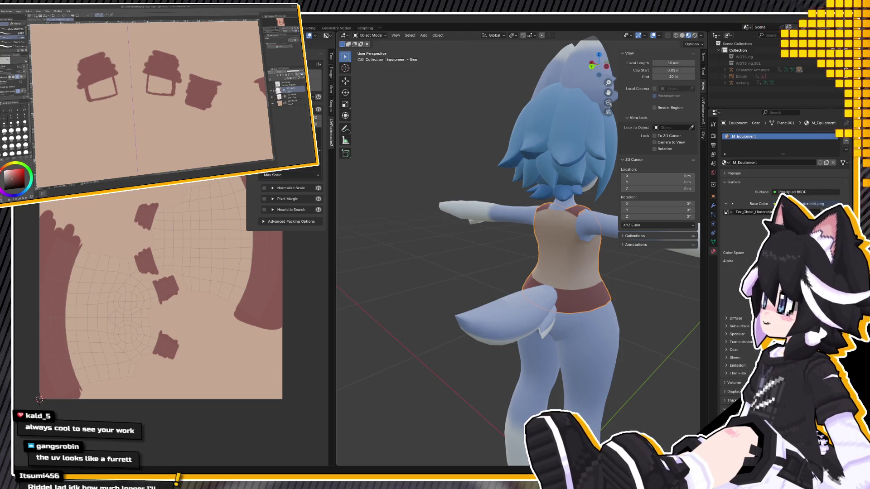
pyautogui.press('g')
pyautogui.click(195, 106)
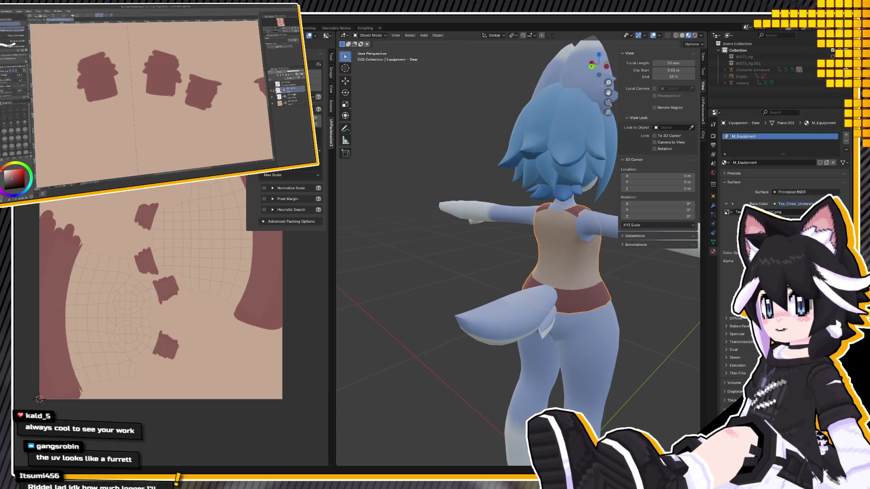
pyautogui.click(291, 94)
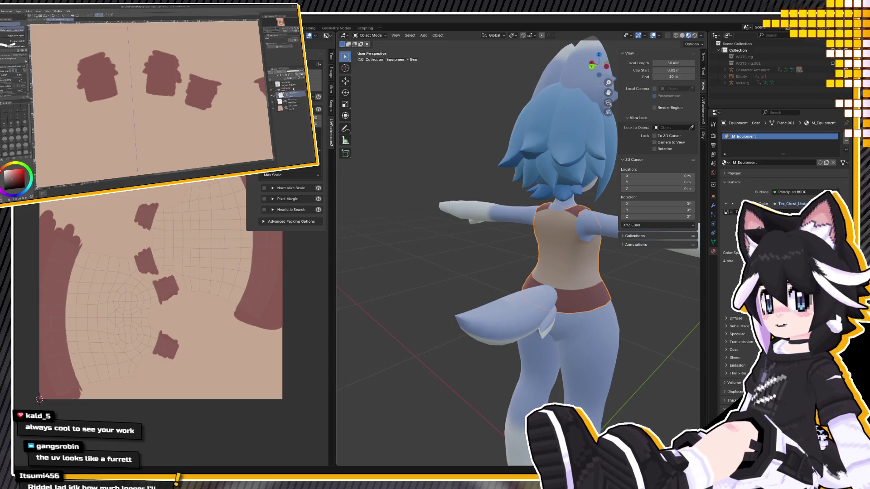
pyautogui.click(292, 89)
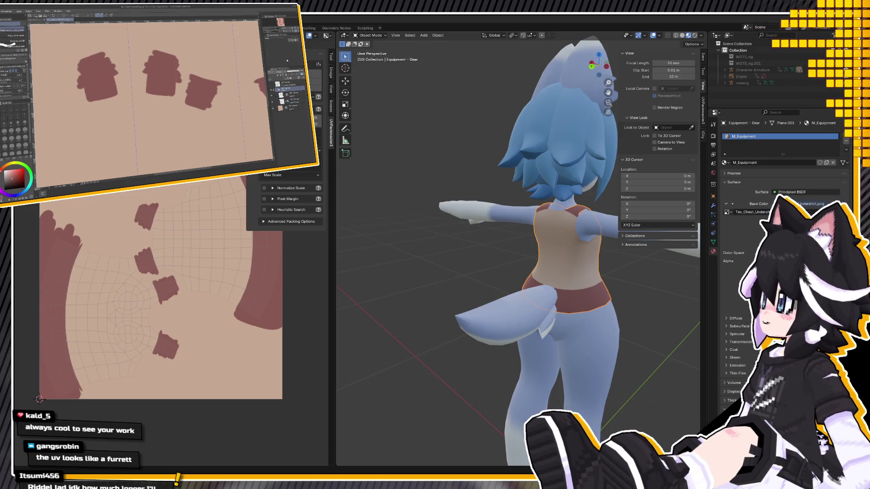
pyautogui.click(287, 56)
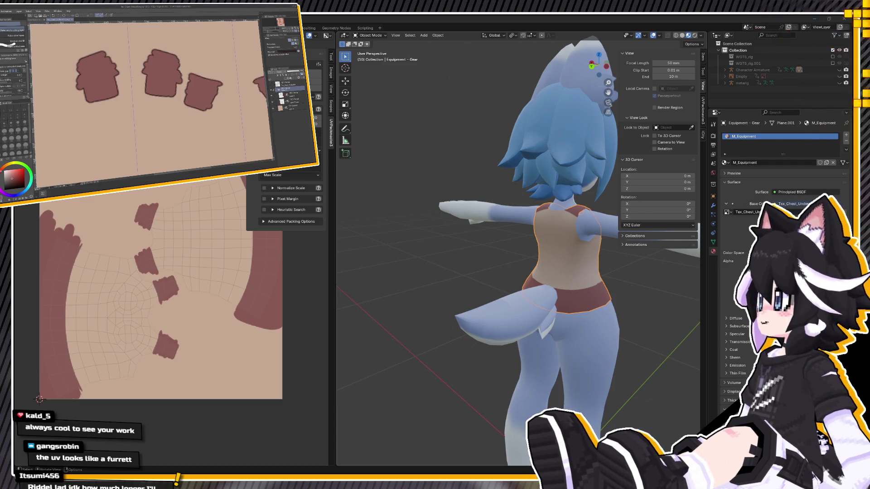
# Frame the shirt front in Blender and orbit to a close three-quarter view
pyautogui.scroll(-3, 138, 60)
pyautogui.scroll(-1, 137, 59)
pyautogui.scroll(-1, 162, 61)
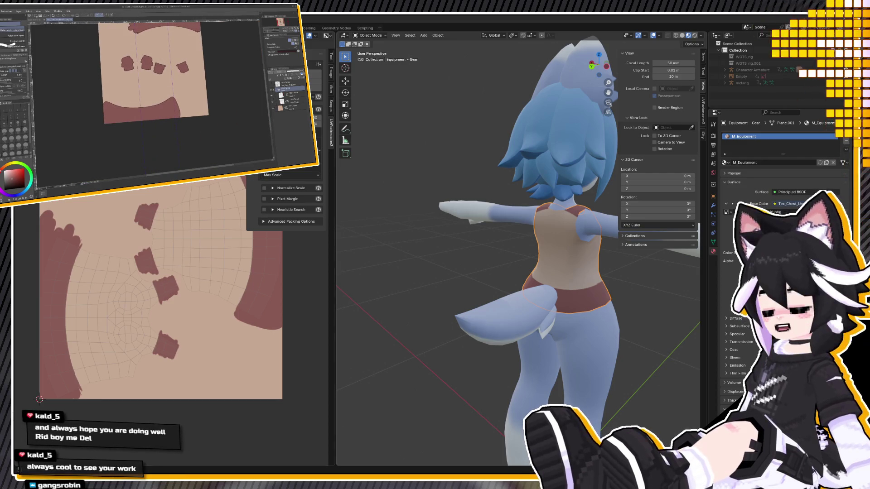
pyautogui.press('KP_1')
pyautogui.scroll(2, 486, 289)
pyautogui.moveTo(486, 291)
pyautogui.mouseDown(button='middle')
pyautogui.moveTo(419, 350)
pyautogui.moveTo(542, 362)
pyautogui.mouseUp(button='middle')
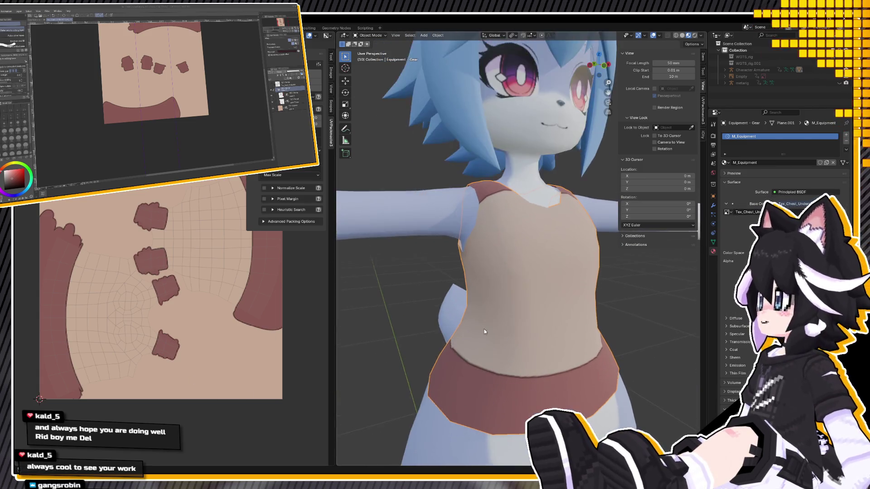
# In Edit Mode, nudge the selected shirt UVs into place with two grab moves
pyautogui.press('Tab')
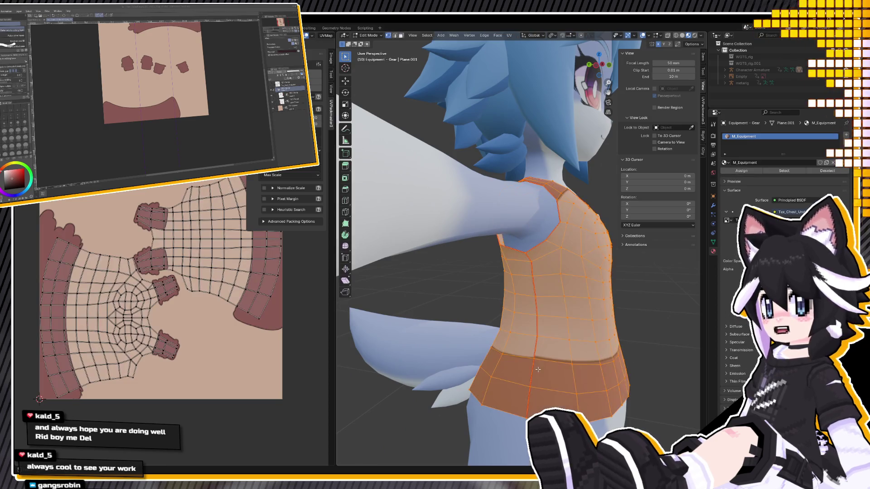
pyautogui.scroll(3, 542, 362)
pyautogui.scroll(3, 96, 333)
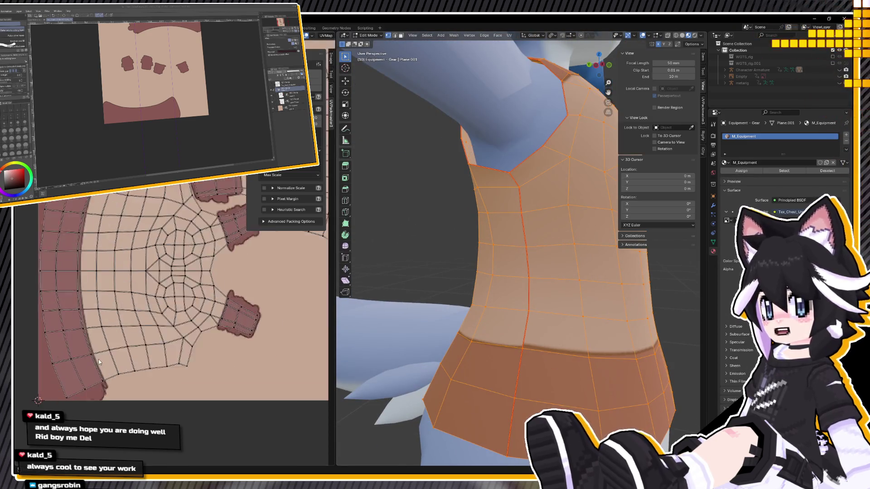
pyautogui.scroll(3, 164, 306)
pyautogui.scroll(4, 130, 406)
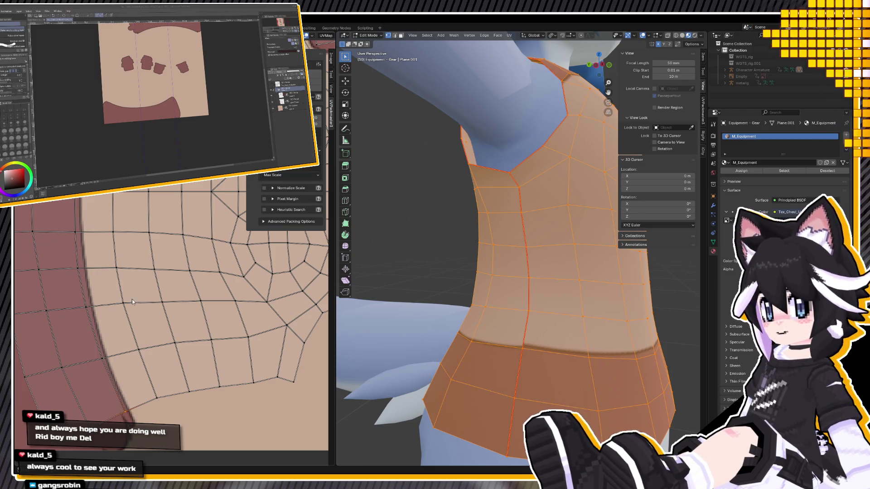
pyautogui.press('g')
pyautogui.scroll(-2, 162, 351)
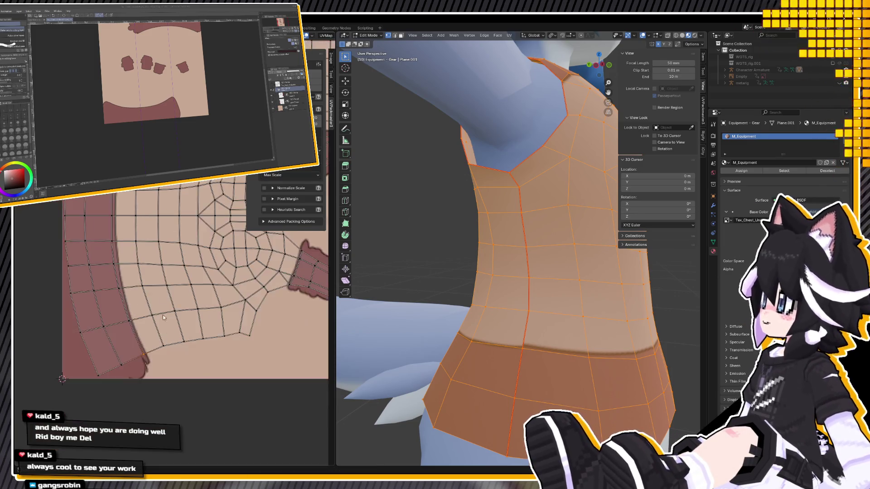
pyautogui.scroll(-2, 162, 315)
pyautogui.click(139, 230)
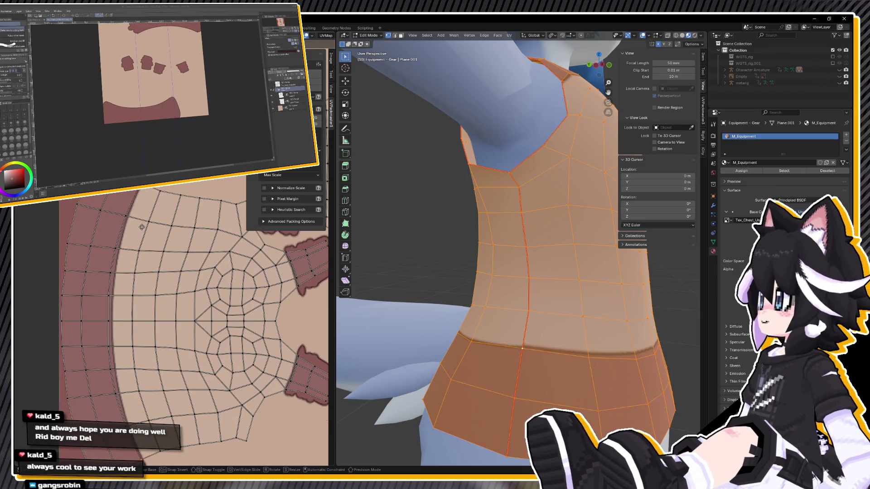
pyautogui.moveTo(427, 282); pyautogui.dragTo(427, 275, button='middle')
pyautogui.scroll(3, 417, 272)
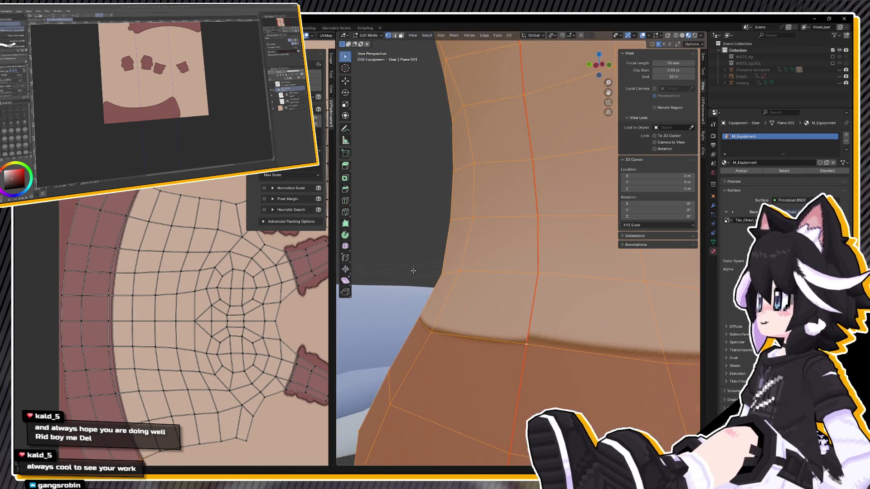
pyautogui.press('g')
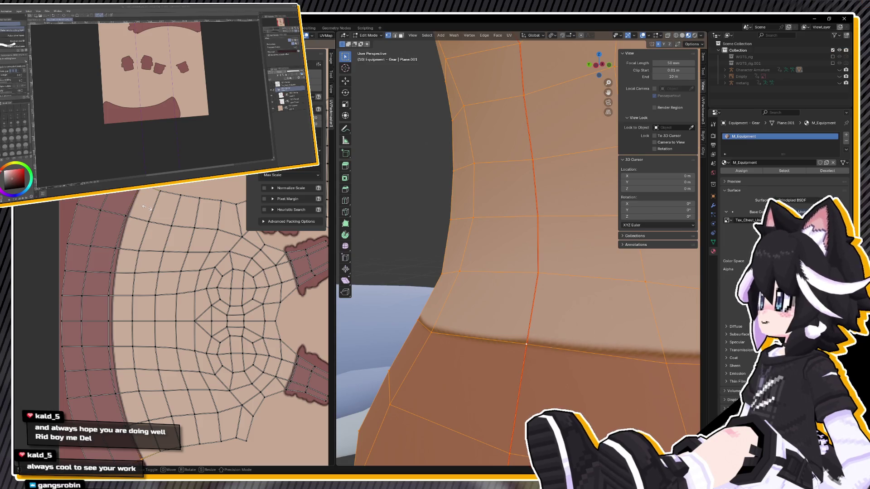
pyautogui.click(145, 207)
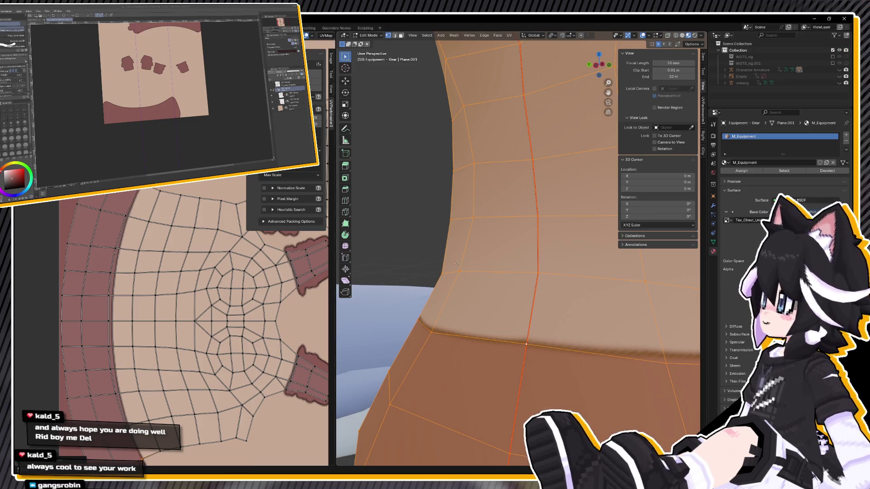
# Return to Object Mode and zoom out to a full front view of the avatar
pyautogui.press('Tab')
pyautogui.scroll(-3, 462, 311)
pyautogui.scroll(-3, 481, 311)
pyautogui.moveTo(481, 312); pyautogui.dragTo(449, 318, button='middle')
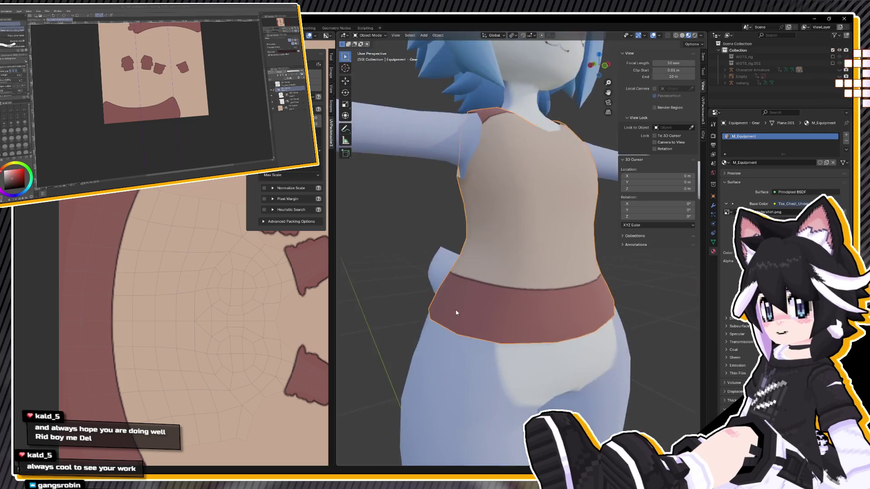
pyautogui.scroll(-4, 442, 319)
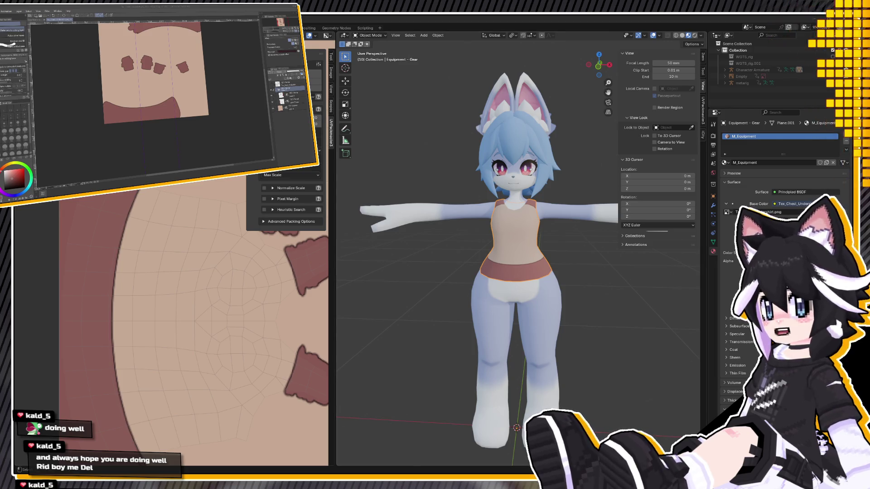
pyautogui.moveTo(476, 235)
pyautogui.mouseDown(button='middle')
pyautogui.moveTo(524, 238)
pyautogui.moveTo(455, 240)
pyautogui.moveTo(495, 211)
pyautogui.mouseUp(button='middle')
pyautogui.scroll(3, 480, 226)
pyautogui.scroll(-2, 480, 229)
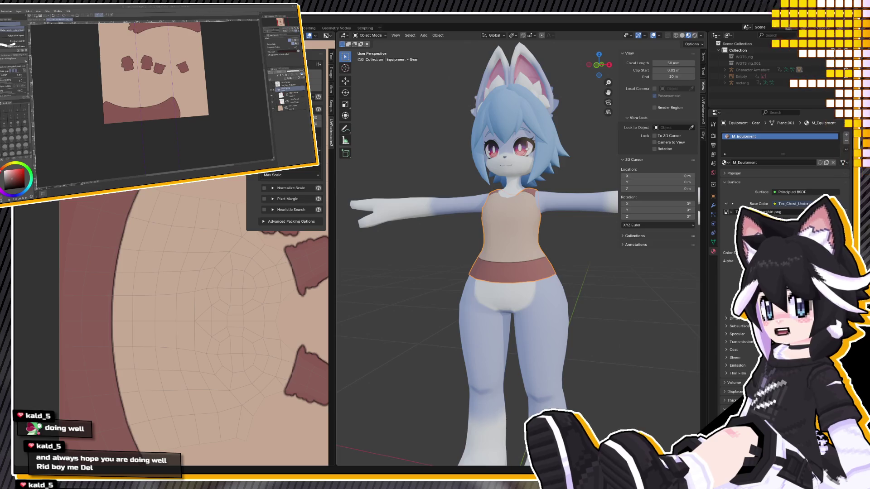
pyautogui.scroll(1, 72, 82)
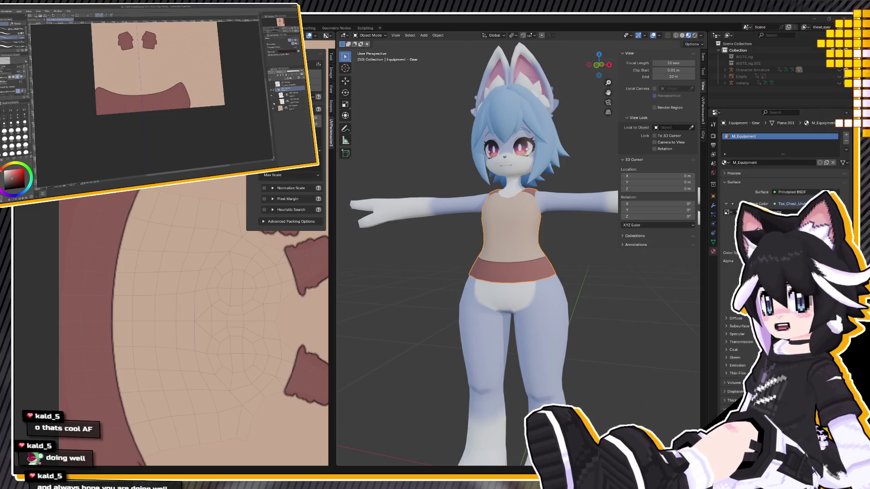
# Toggle the UV wireframe overlay and zoom and pan the canvas onto the shoulder strap patches
pyautogui.click(271, 89)
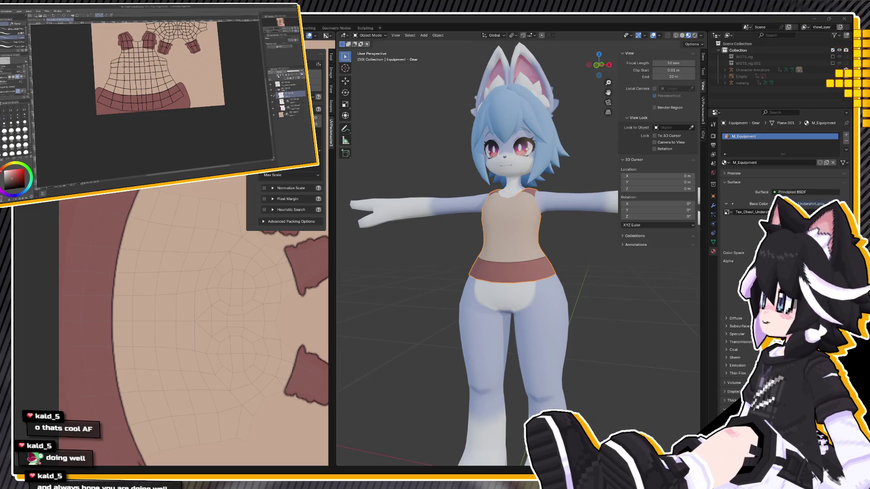
pyautogui.scroll(5, 120, 32)
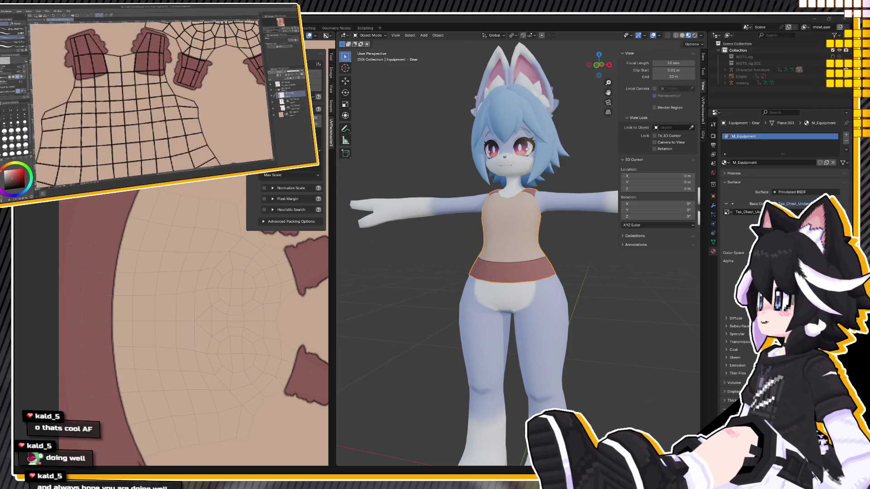
pyautogui.click(272, 90)
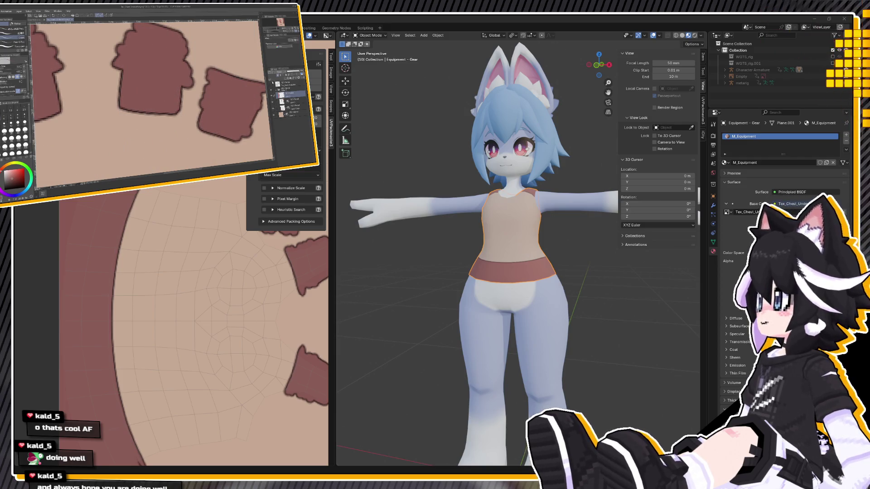
pyautogui.moveTo(151, 122); pyautogui.dragTo(107, 107)
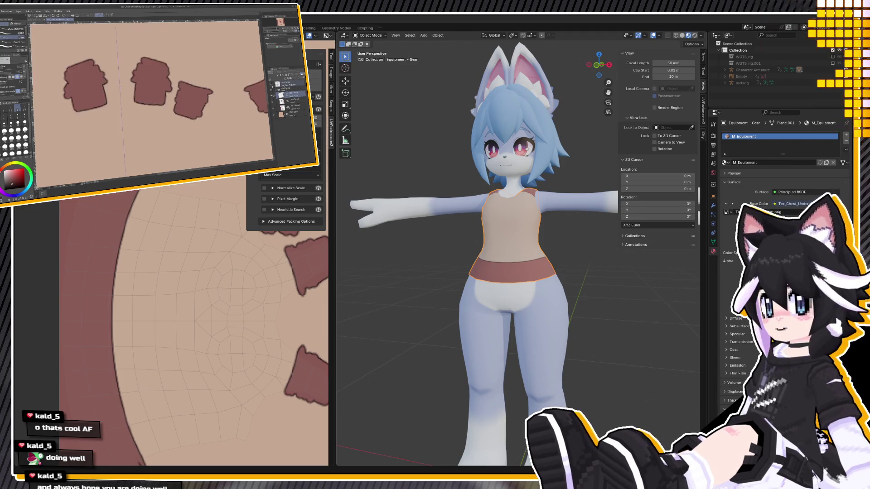
pyautogui.click(273, 87)
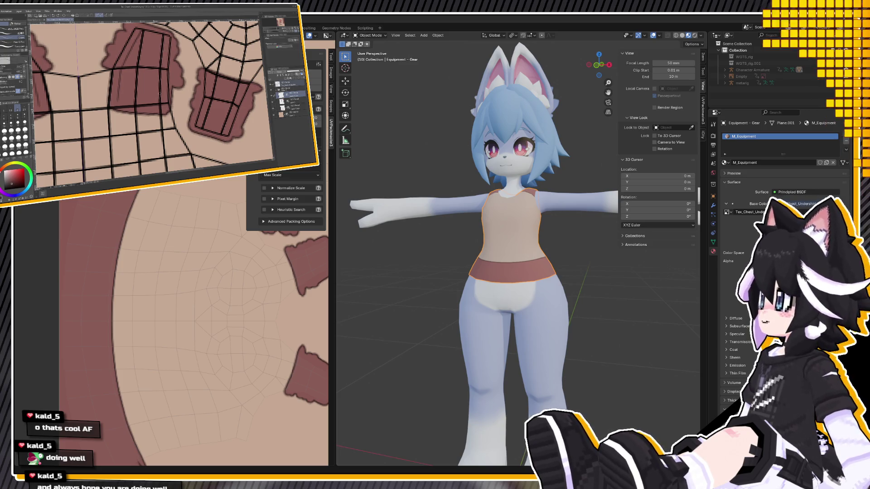
# With the wireframe hidden, draw a dark inset line along the bottom of the left strap patch
pyautogui.click(271, 86)
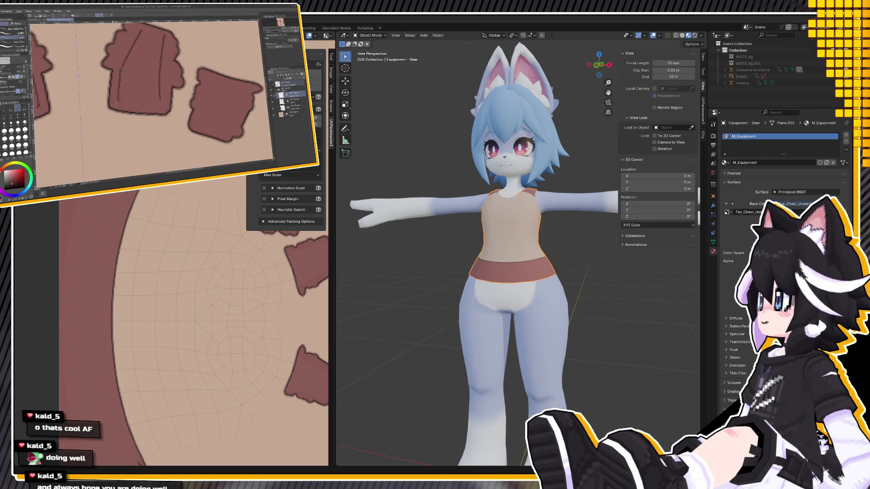
pyautogui.moveTo(118, 101); pyautogui.dragTo(167, 107)
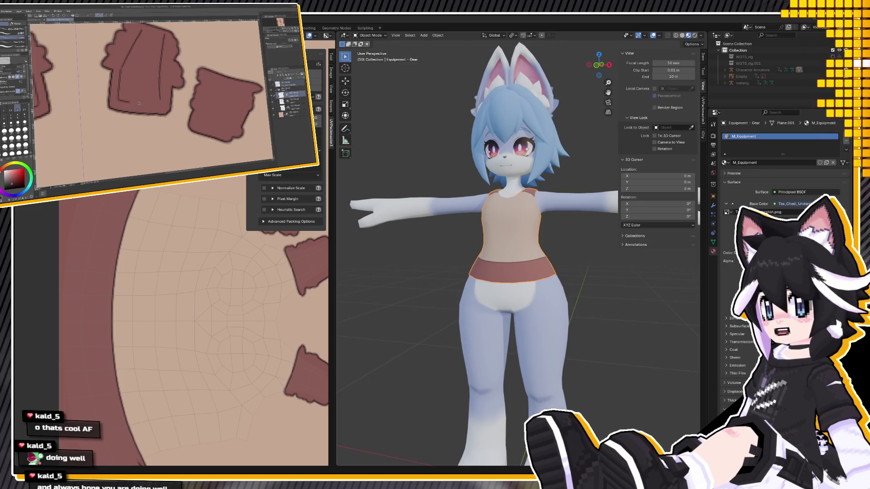
pyautogui.moveTo(118, 99); pyautogui.dragTo(159, 103)
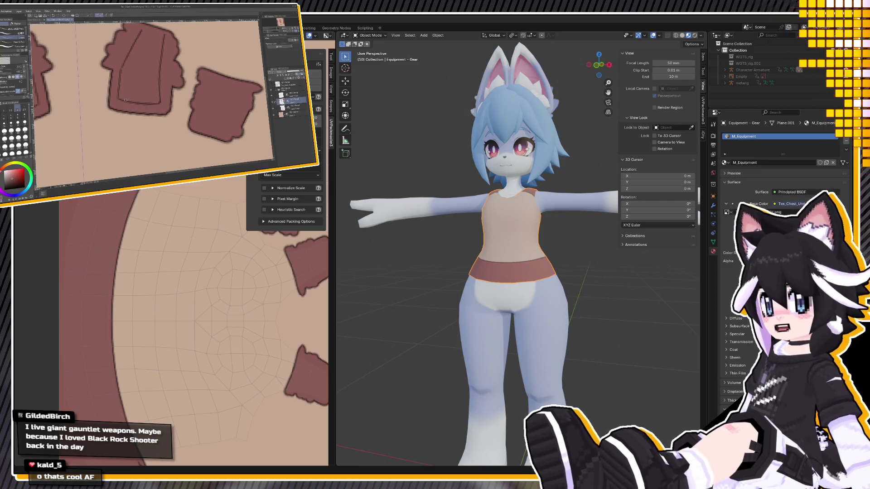
pyautogui.click(275, 98)
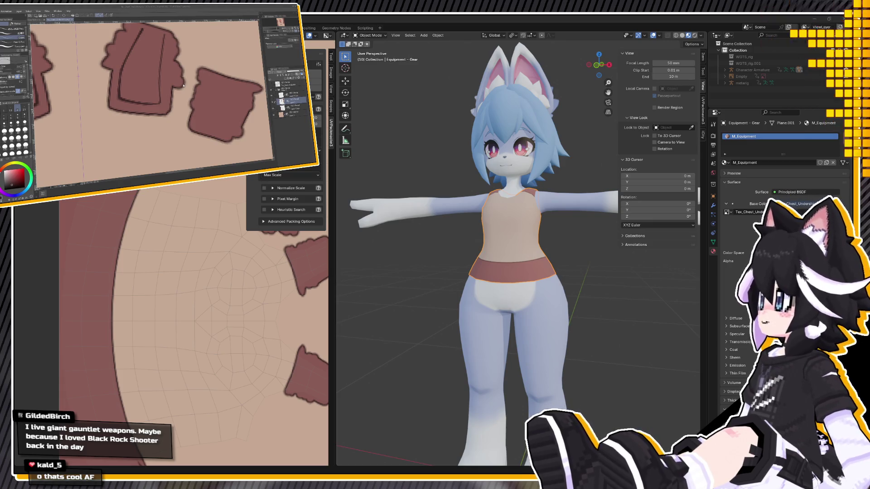
pyautogui.moveTo(365, 313)
pyautogui.mouseDown(button='middle')
pyautogui.moveTo(592, 320)
pyautogui.moveTo(550, 319)
pyautogui.mouseUp(button='middle')
# In Edit Mode, select the back neckline vertex and move it along the Z axis only
pyautogui.scroll(4, 532, 289)
pyautogui.scroll(1, 547, 282)
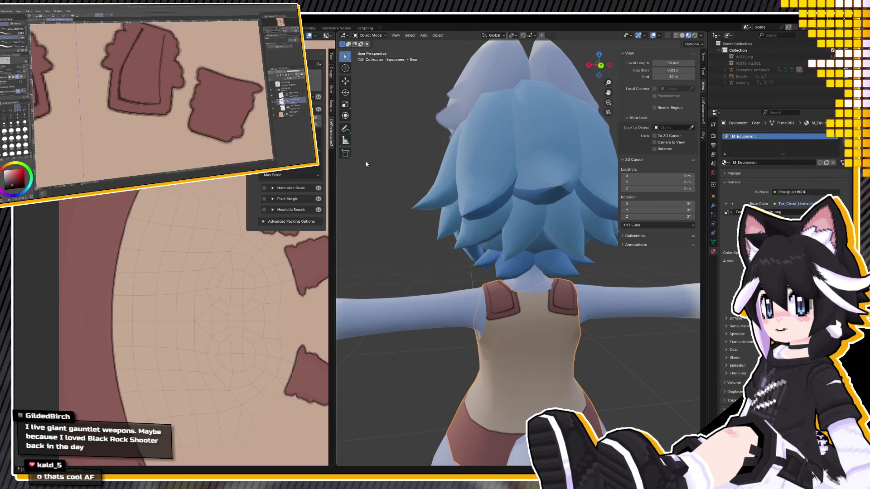
pyautogui.scroll(3, 515, 304)
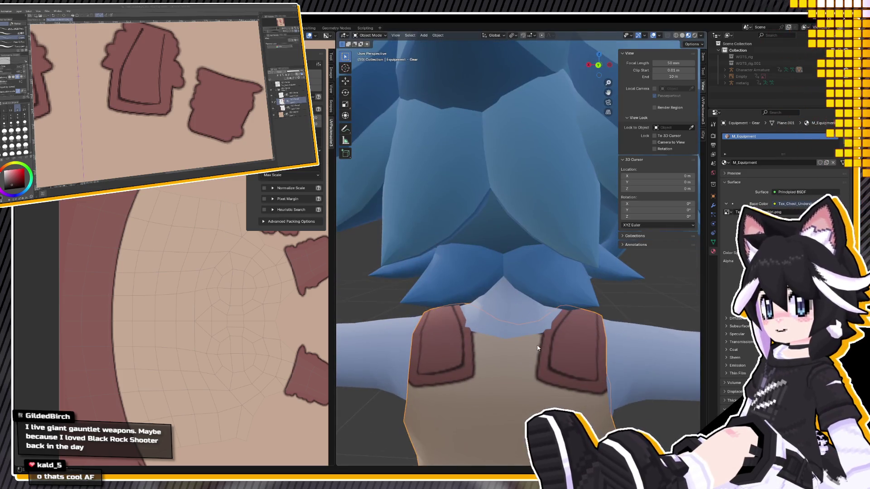
pyautogui.press('Tab')
pyautogui.moveTo(557, 346); pyautogui.dragTo(578, 317, button='middle')
pyautogui.click(584, 312)
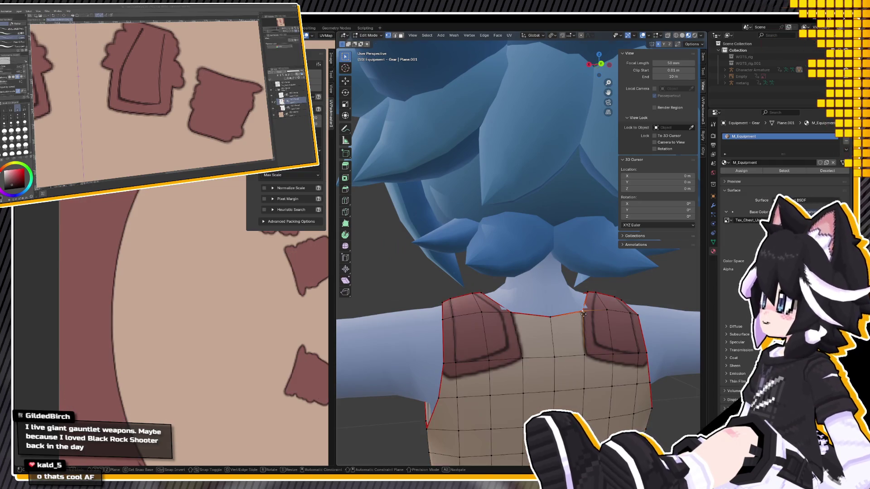
pyautogui.press('g')
pyautogui.press('z')
pyautogui.click(583, 312)
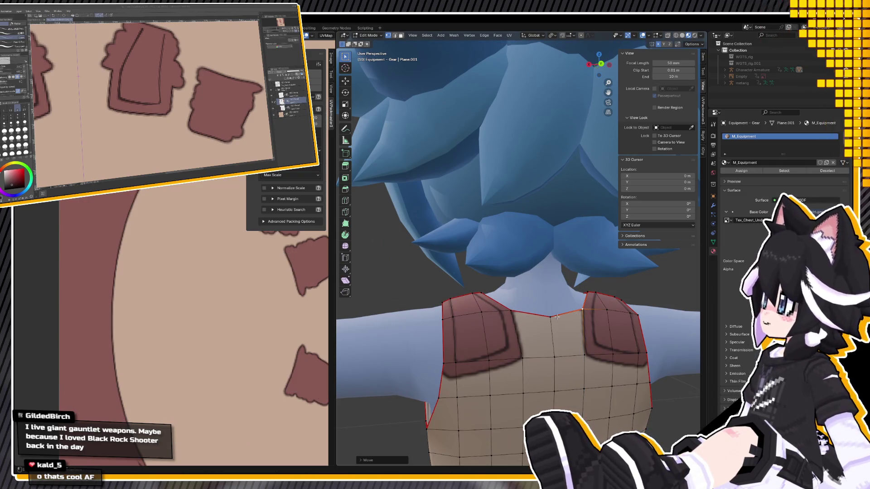
pyautogui.moveTo(556, 316)
pyautogui.mouseDown(button='middle')
pyautogui.moveTo(525, 328)
pyautogui.moveTo(547, 334)
pyautogui.moveTo(512, 335)
pyautogui.moveTo(553, 343)
pyautogui.mouseUp(button='middle')
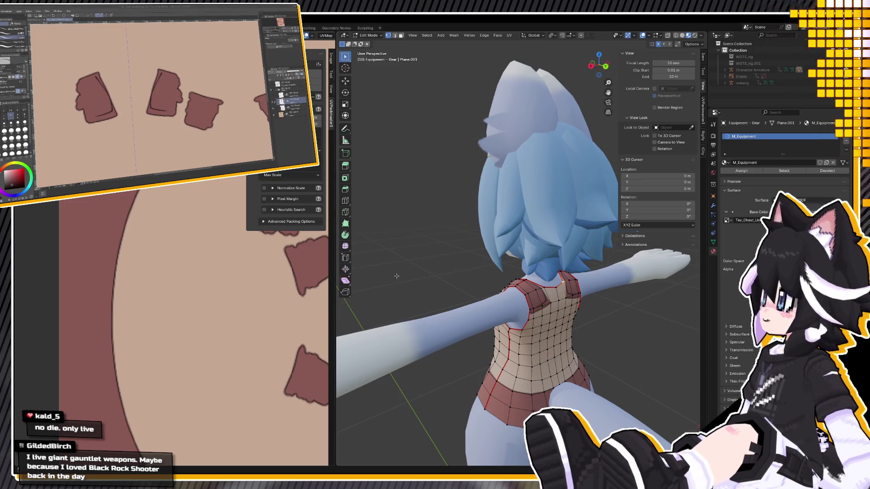
# Switch to Back Orthographic view, hide the texture's UV wireframe, and sample the strap's reddish-brown colour
pyautogui.press('ctrl+KP_1')
pyautogui.scroll(5, 504, 274)
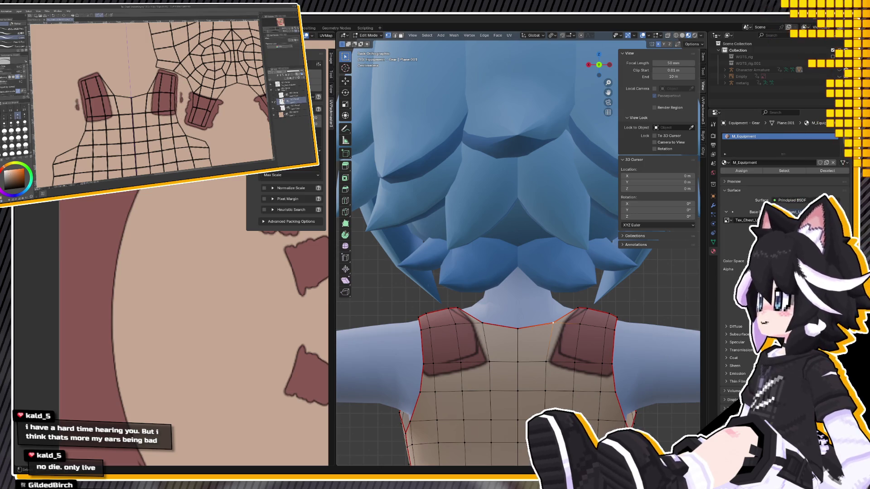
pyautogui.click(273, 96)
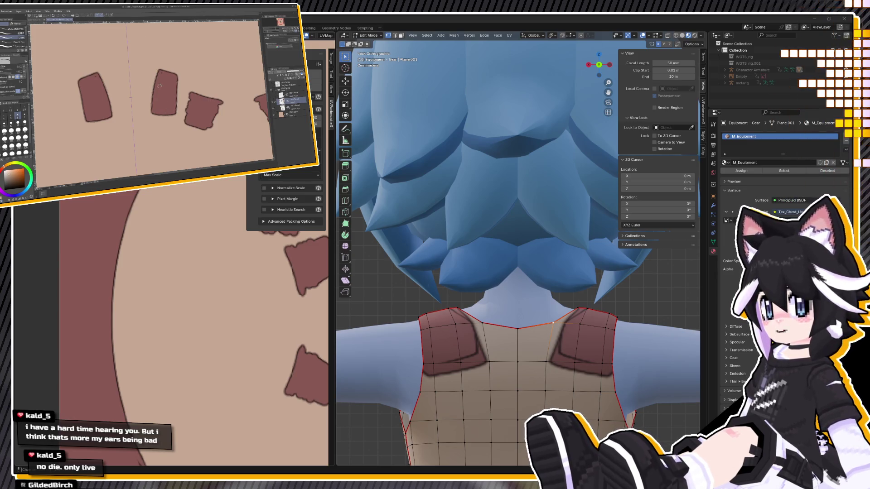
pyautogui.keyDown('alt'); pyautogui.click(162, 82); pyautogui.keyUp('alt')
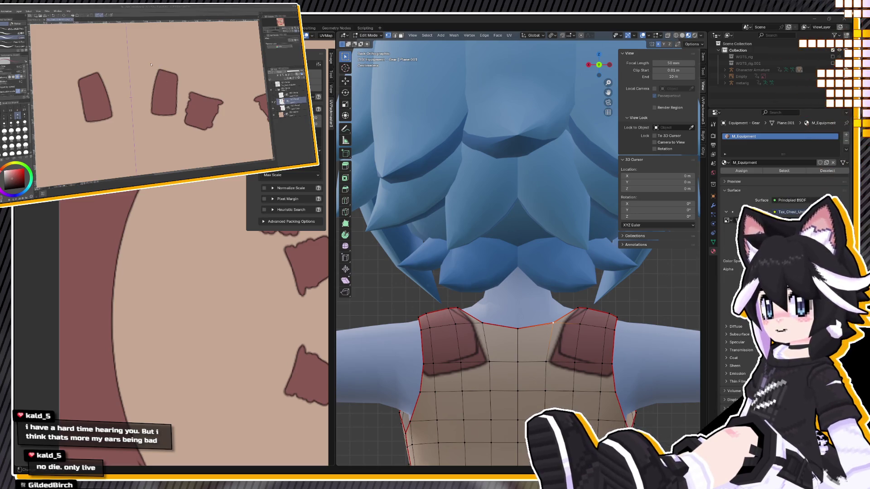
pyautogui.moveTo(494, 317); pyautogui.dragTo(516, 358, button='middle')
# Orbit toward the shoulder strap, return to Object Mode, and orbit to the avatar's back
pyautogui.scroll(-5, 505, 343)
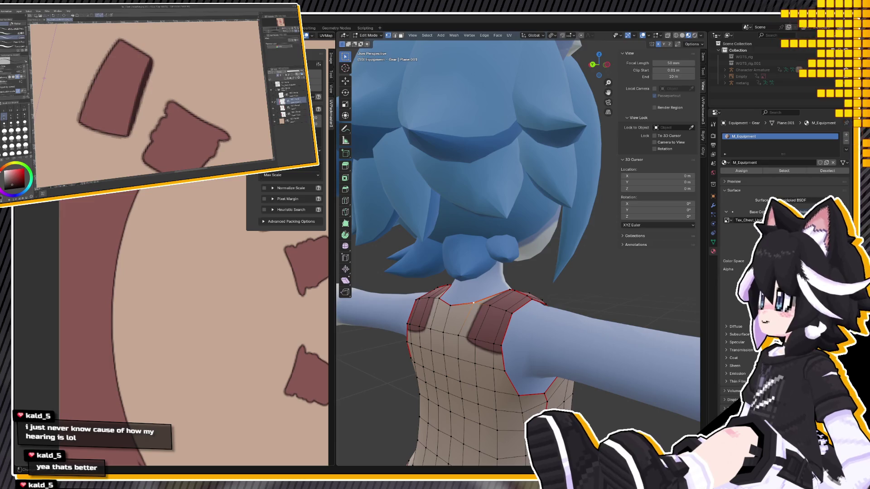
pyautogui.moveTo(518, 314)
pyautogui.mouseDown(button='middle')
pyautogui.moveTo(514, 324)
pyautogui.moveTo(407, 317)
pyautogui.mouseUp(button='middle')
pyautogui.press('Tab')
pyautogui.scroll(-3, 161, 311)
pyautogui.moveTo(190, 299); pyautogui.dragTo(197, 293, button='middle')
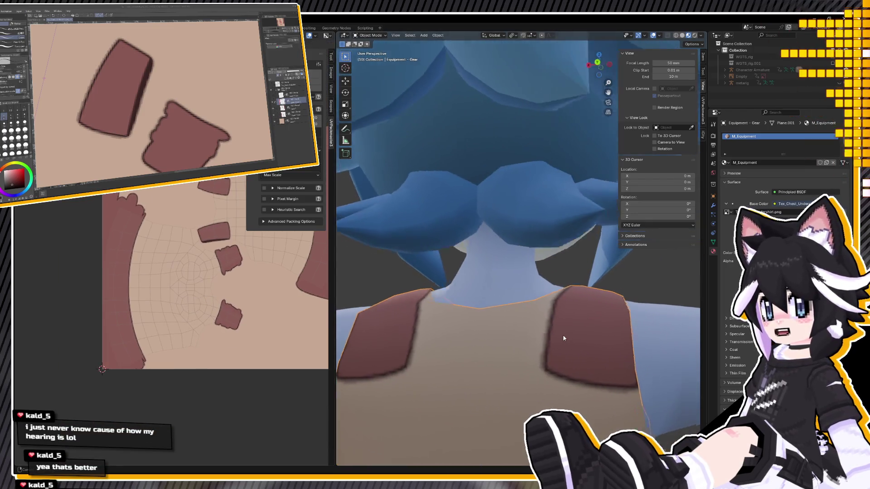
# Orbit to a side view of the shoulder and zoom the UV Editor onto the strap islands
pyautogui.moveTo(563, 334); pyautogui.dragTo(543, 336, button='middle')
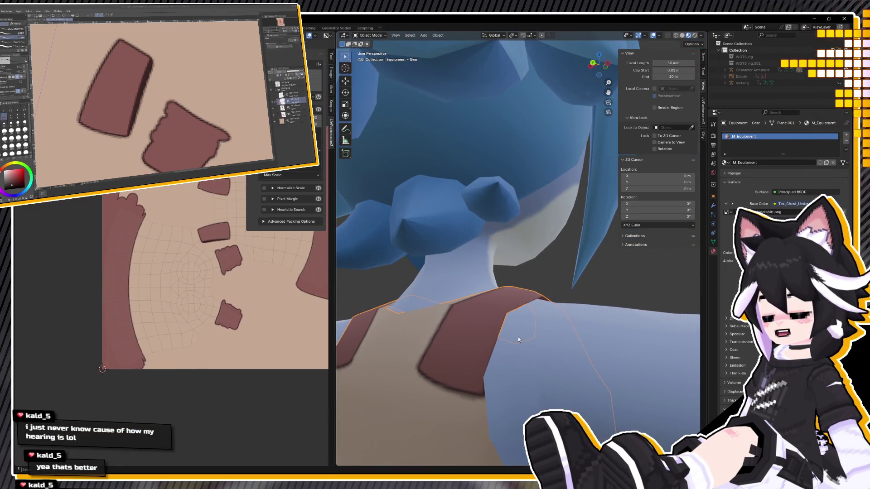
pyautogui.scroll(2, 191, 264)
pyautogui.scroll(2, 192, 265)
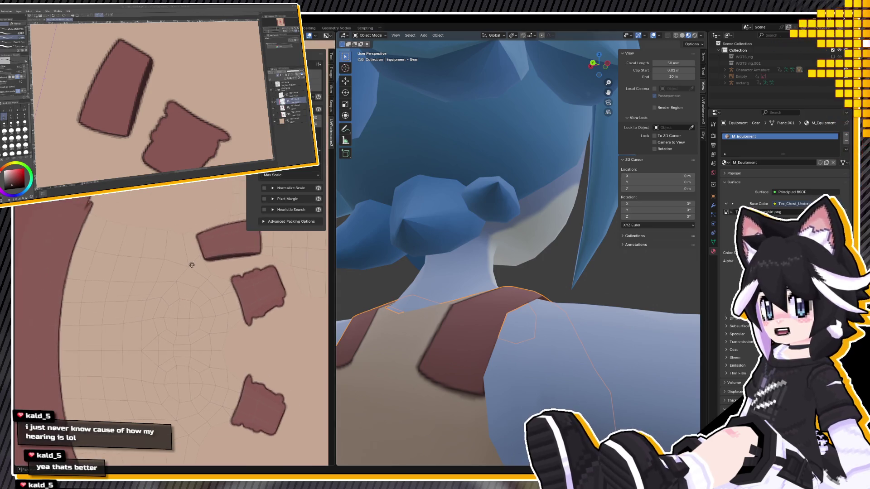
pyautogui.moveTo(191, 265); pyautogui.dragTo(151, 296, button='middle')
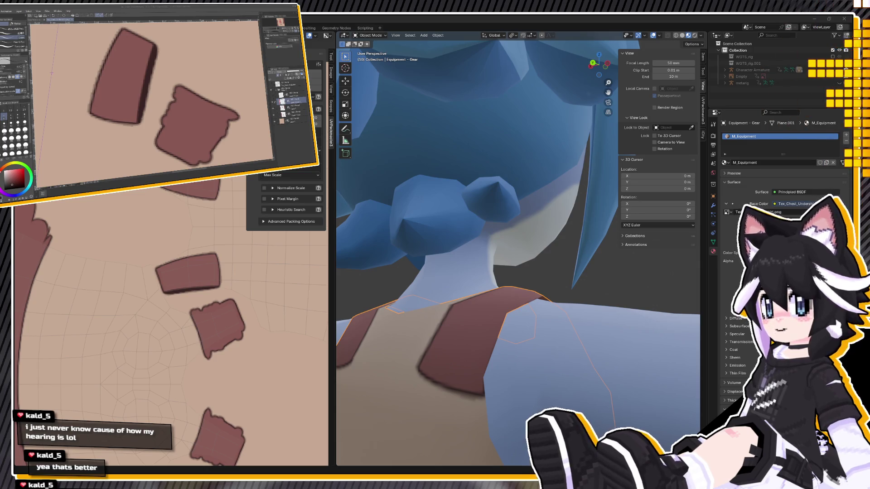
# Paint a dark inset line on the left strap patch, then shade its edges with blending tools
pyautogui.scroll(-3, 152, 99)
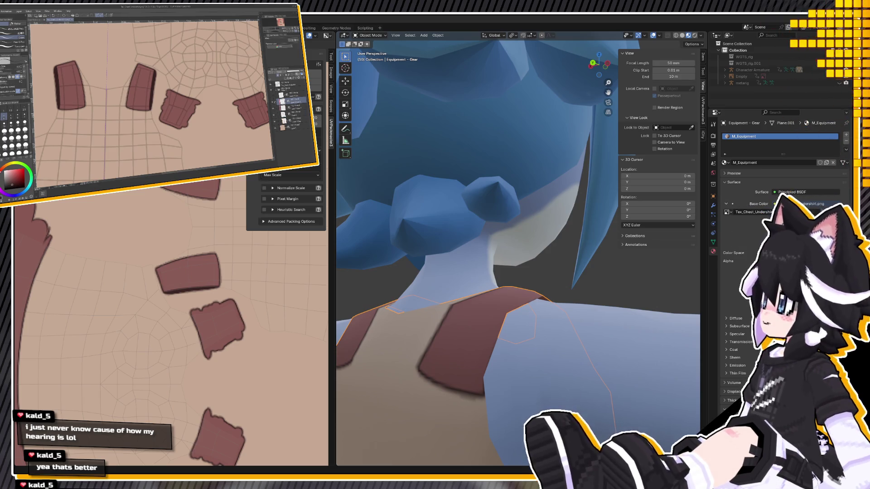
pyautogui.scroll(3, 137, 89)
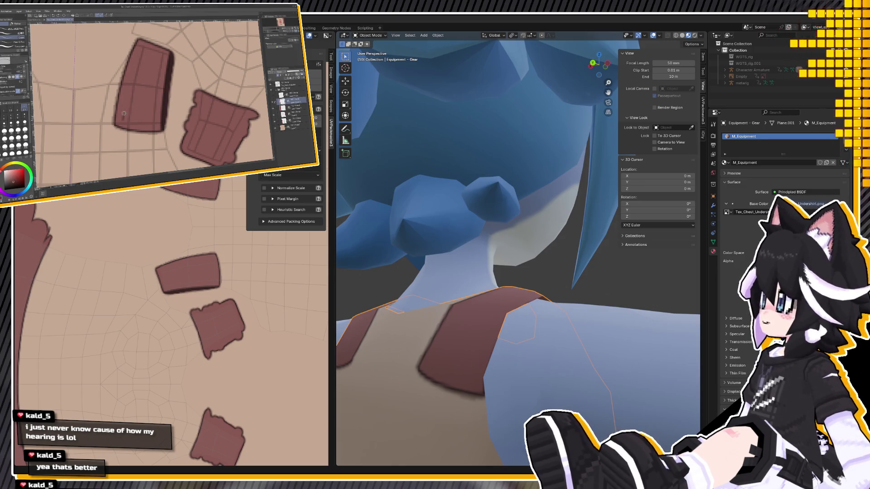
pyautogui.moveTo(125, 105)
pyautogui.mouseDown()
pyautogui.moveTo(122, 123)
pyautogui.moveTo(136, 43)
pyautogui.mouseUp()
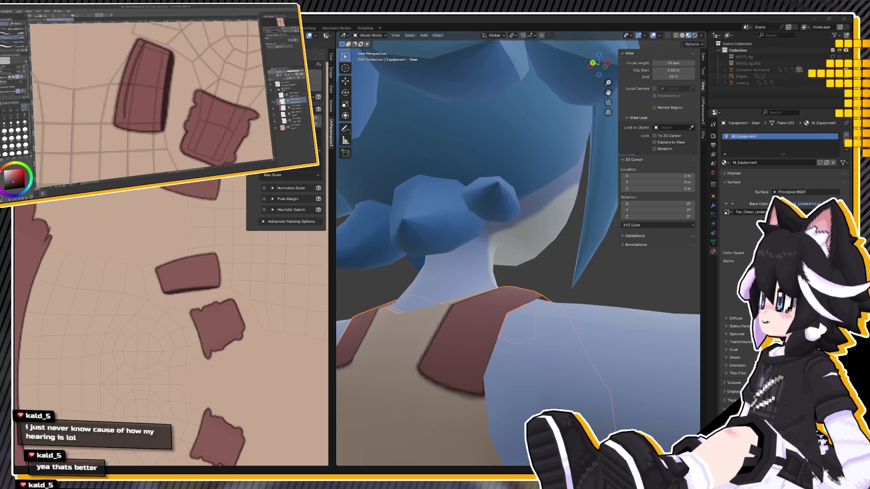
pyautogui.press('h')
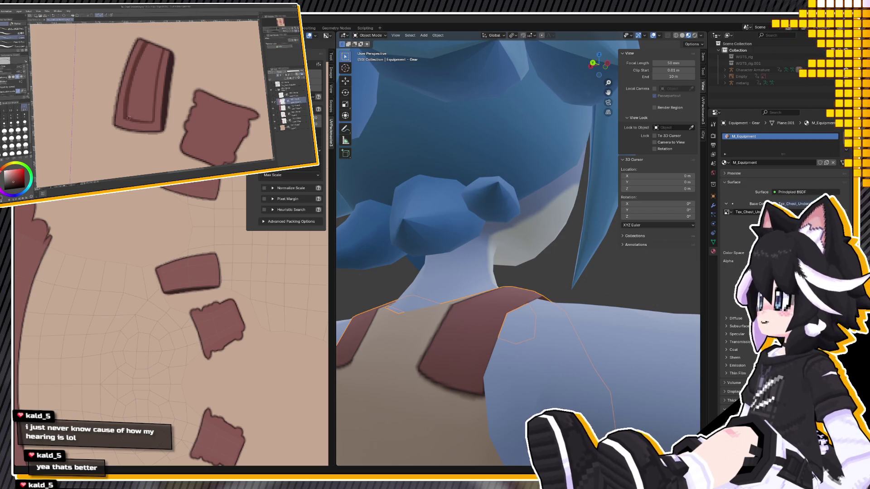
pyautogui.press('j')
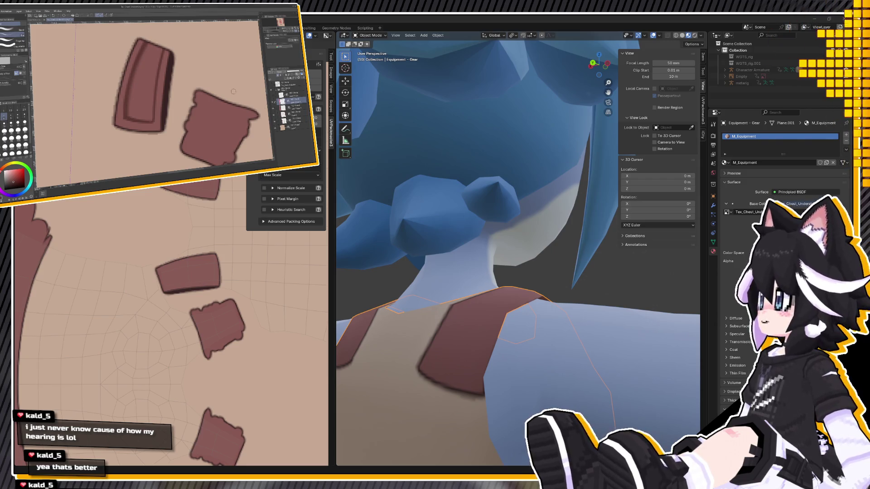
pyautogui.scroll(-3, 234, 92)
pyautogui.scroll(2, 215, 87)
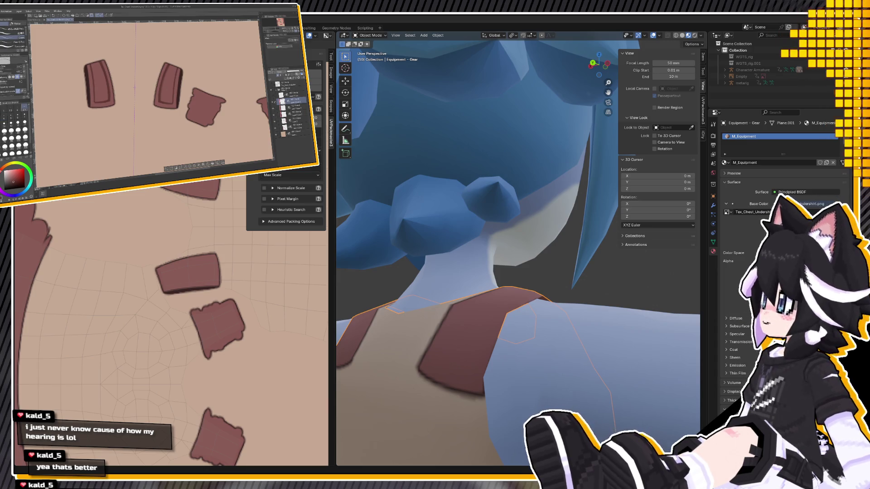
pyautogui.click(294, 107)
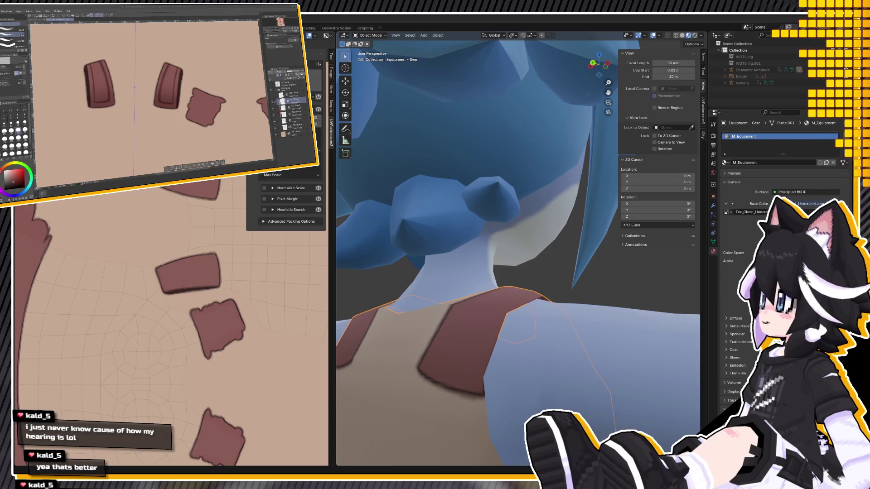
pyautogui.scroll(-5, 535, 349)
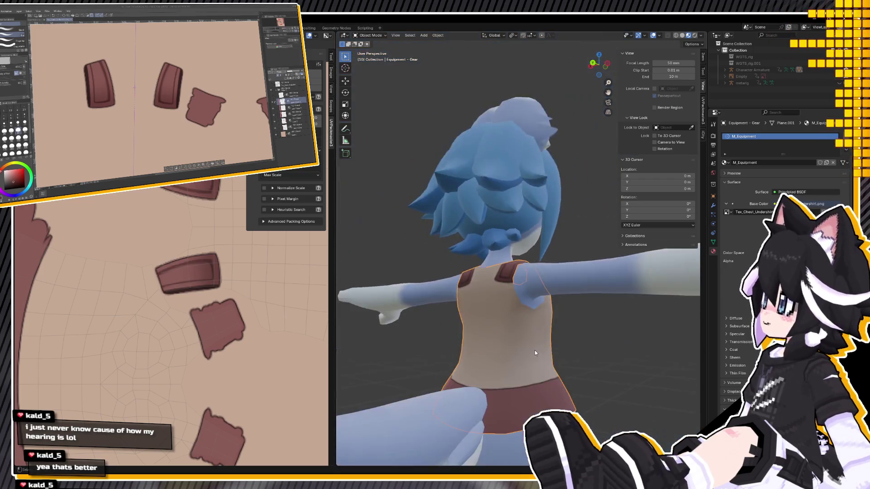
# Zoom out and orbit around to check the updated straps on the avatar's back
pyautogui.moveTo(534, 350)
pyautogui.mouseDown(button='middle')
pyautogui.moveTo(580, 369)
pyautogui.moveTo(596, 332)
pyautogui.mouseUp(button='middle')
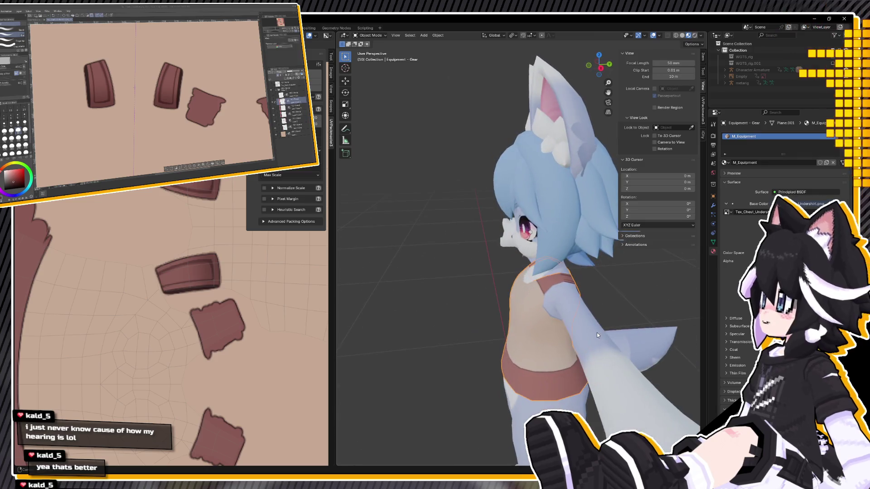
pyautogui.scroll(3, 532, 312)
pyautogui.moveTo(533, 312)
pyautogui.mouseDown(button='middle')
pyautogui.moveTo(535, 299)
pyautogui.moveTo(557, 308)
pyautogui.mouseUp(button='middle')
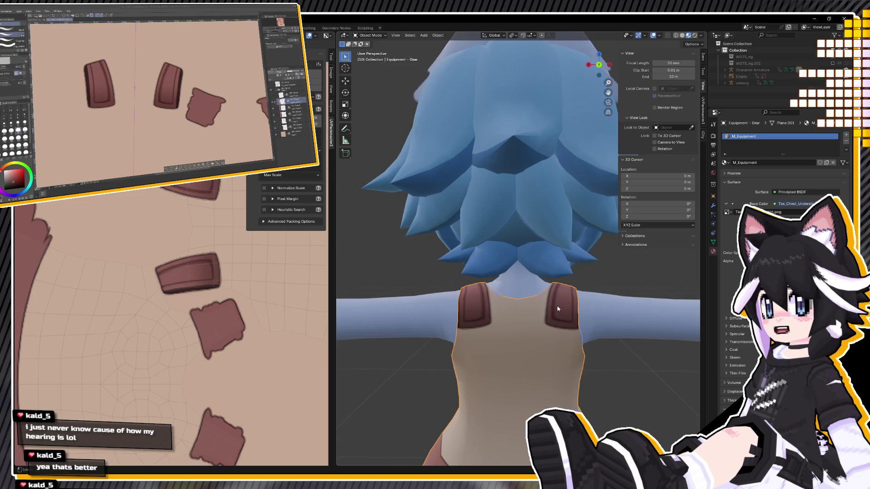
pyautogui.click(296, 103)
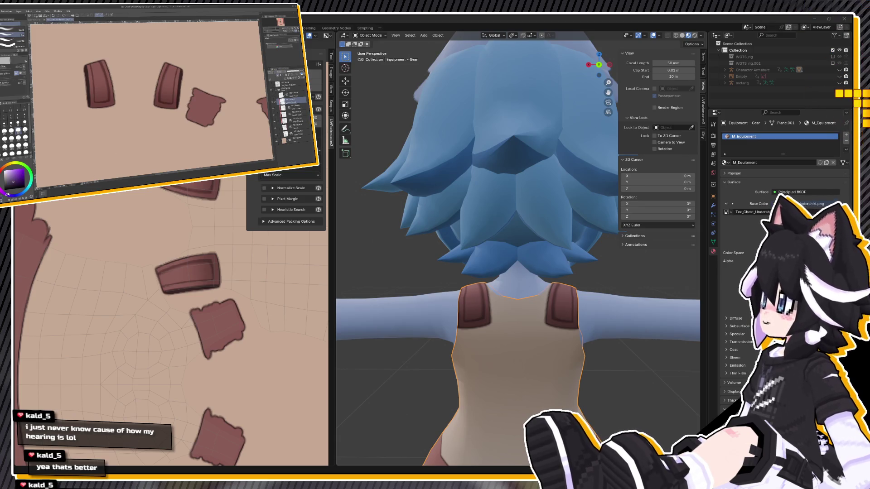
pyautogui.press('p')
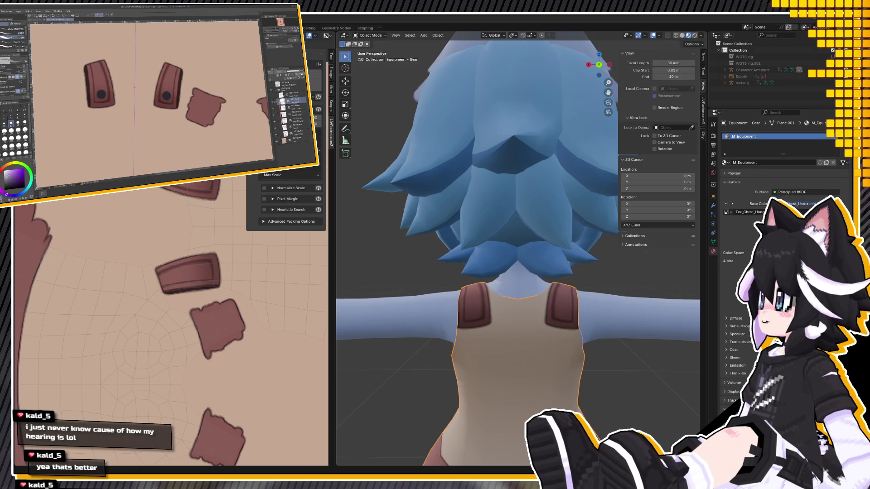
# Paint dark rivet strokes above each button on the layer below, then soften the shading with the Blend tool
pyautogui.scroll(3, 167, 95)
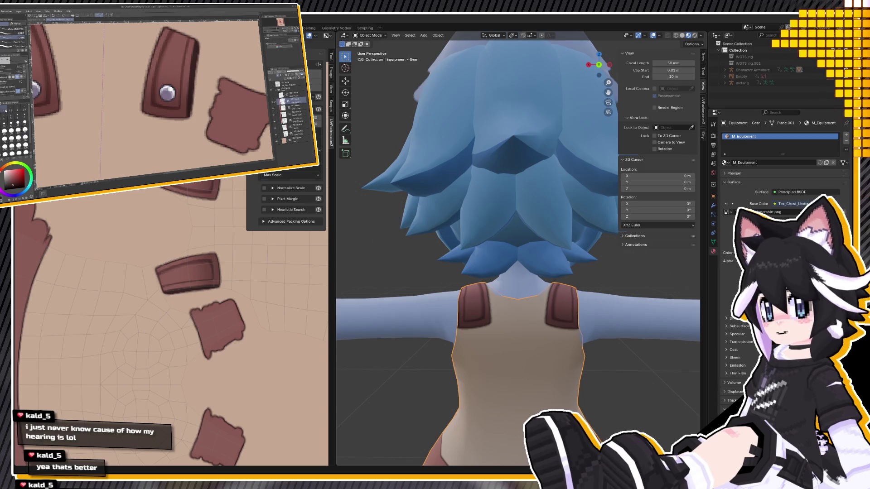
pyautogui.click(292, 108)
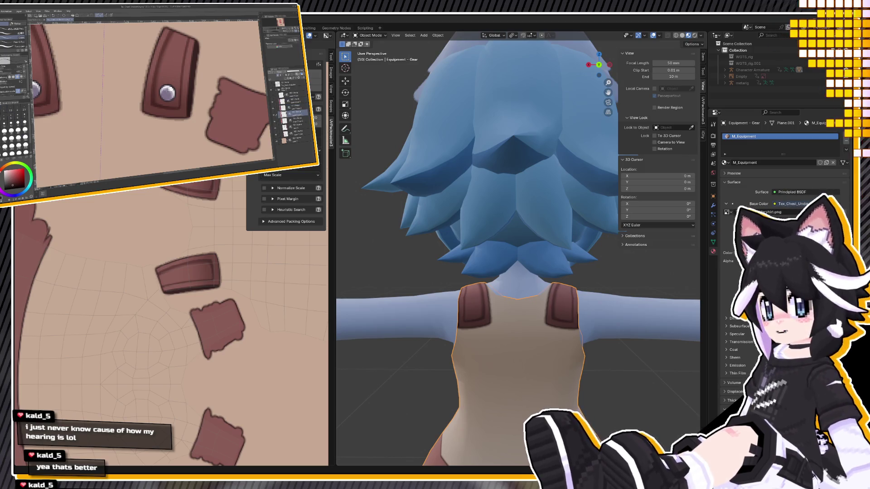
pyautogui.moveTo(168, 86); pyautogui.dragTo(170, 73)
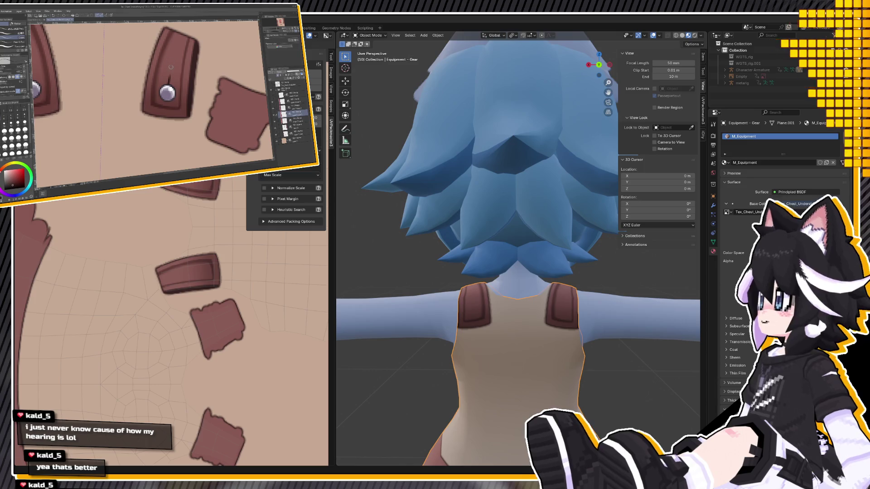
pyautogui.click(294, 119)
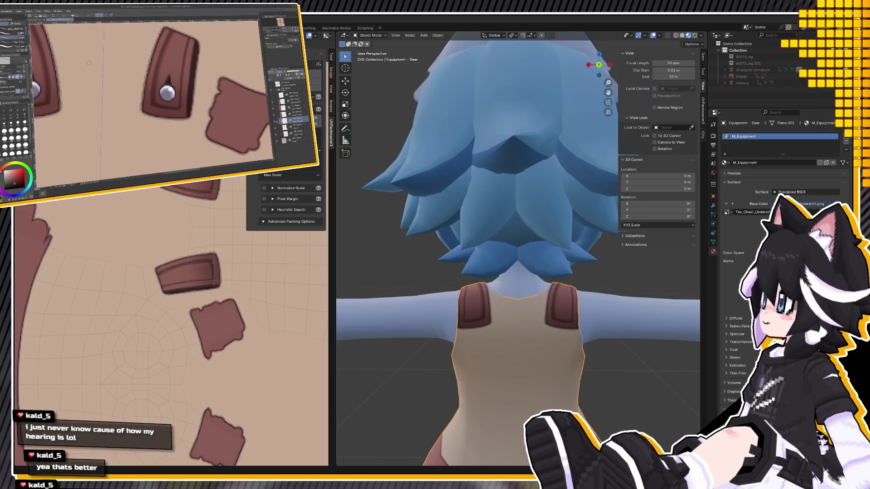
pyautogui.press('j')
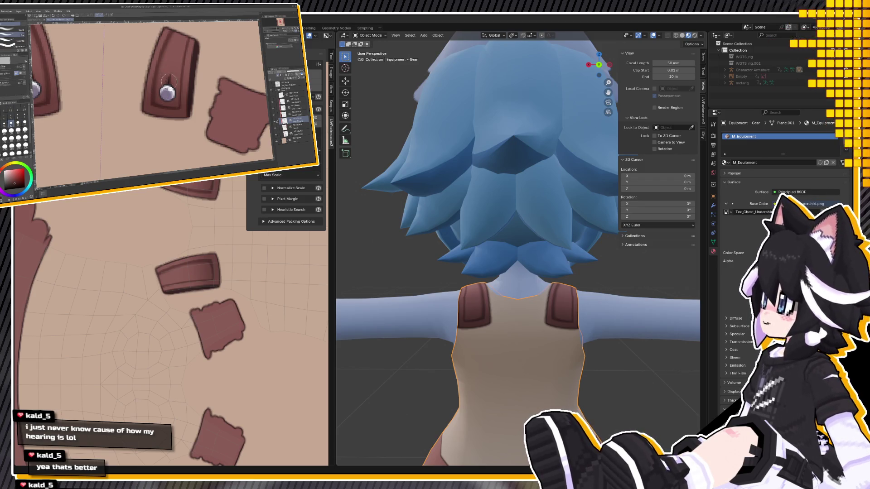
pyautogui.scroll(-3, 175, 53)
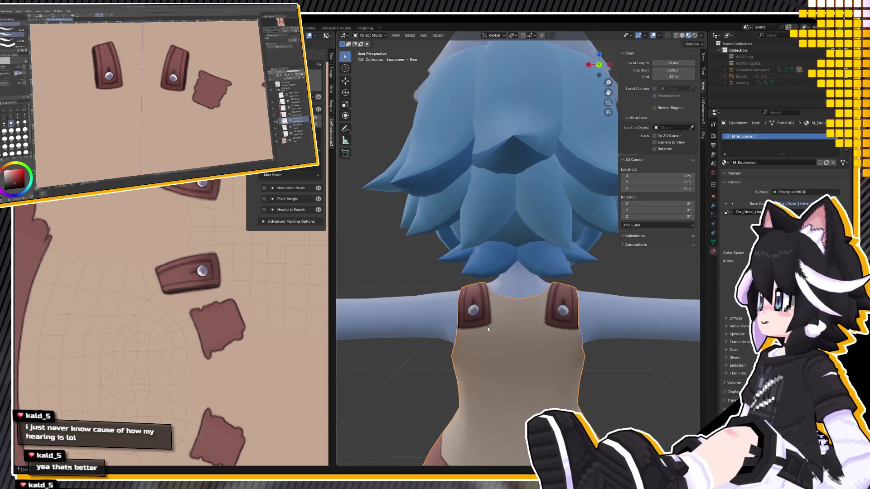
# Orbit around the Blender avatar to check the riveted straps from side and front, then fit the texture page
pyautogui.scroll(-3, 487, 327)
pyautogui.scroll(-3, 504, 330)
pyautogui.scroll(3, 495, 338)
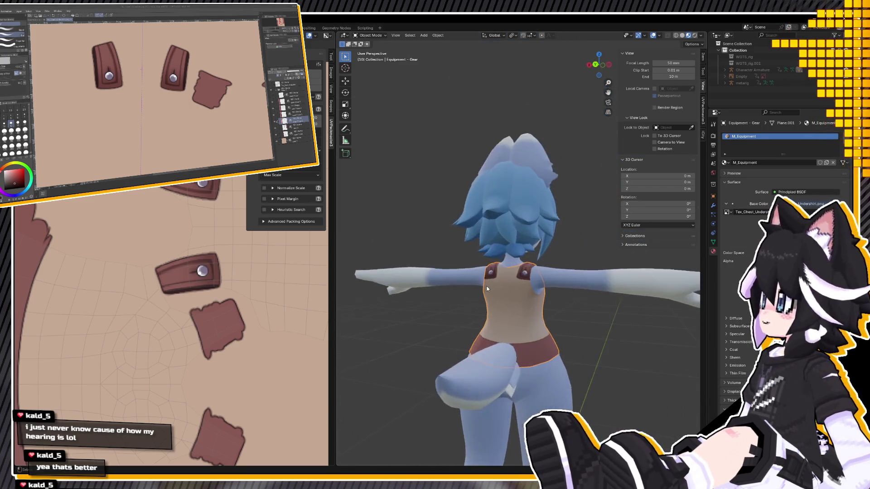
pyautogui.scroll(3, 486, 290)
pyautogui.scroll(2, 503, 300)
pyautogui.moveTo(504, 302)
pyautogui.mouseDown(button='middle')
pyautogui.moveTo(599, 305)
pyautogui.moveTo(592, 322)
pyautogui.mouseUp(button='middle')
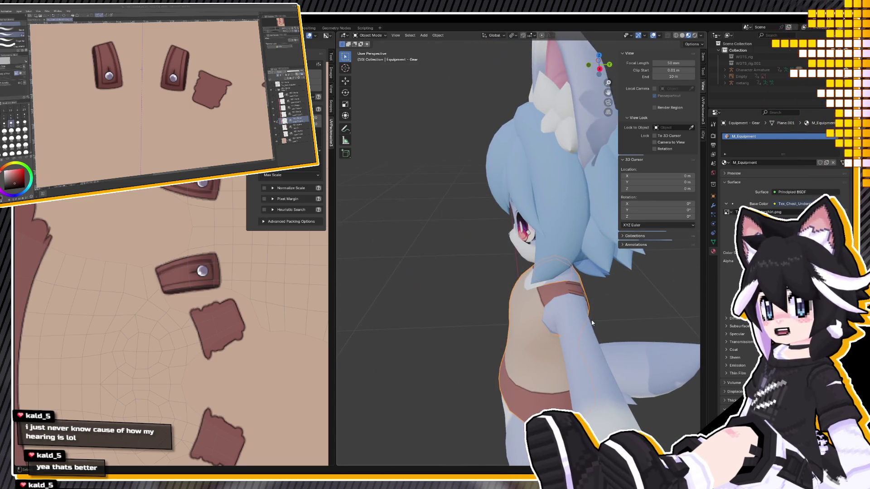
pyautogui.moveTo(511, 281); pyautogui.dragTo(537, 250, button='middle')
pyautogui.scroll(1, 556, 241)
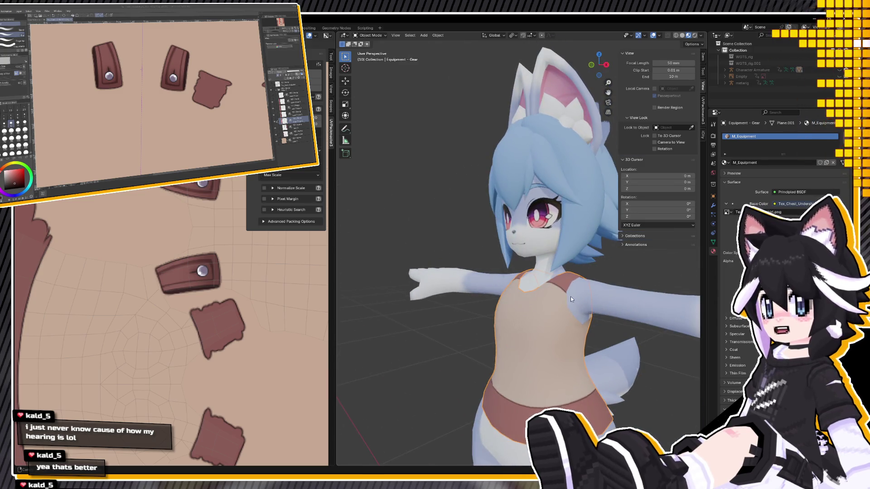
pyautogui.moveTo(570, 296); pyautogui.dragTo(535, 323, button='middle')
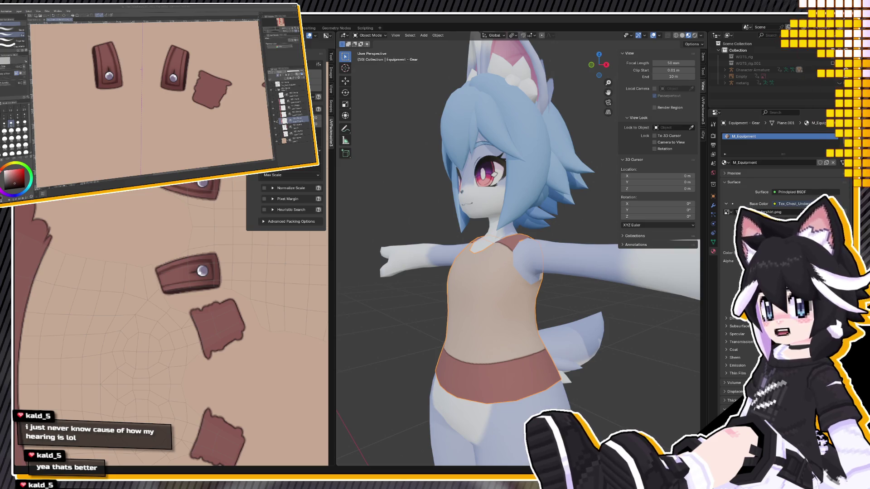
pyautogui.hotkey('ctrl', '0')
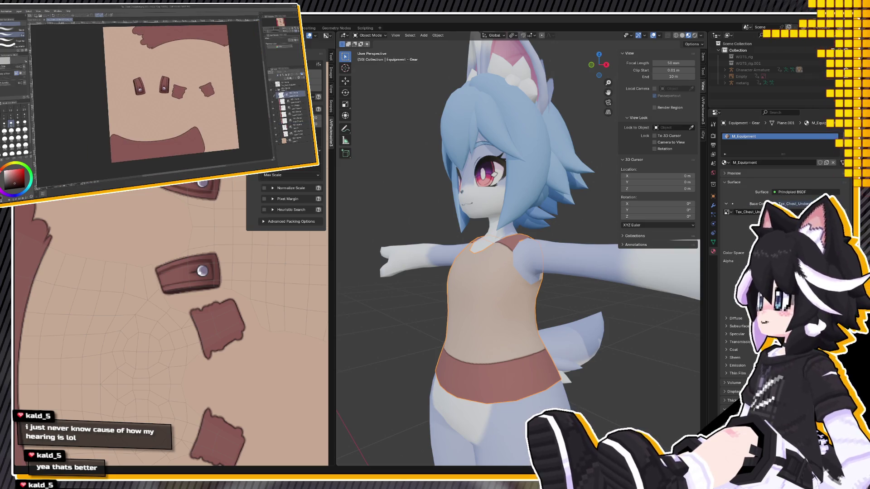
# Zoom and rotate the canvas onto the front strap patches, then select the border detail layer
pyautogui.scroll(2, 166, 70)
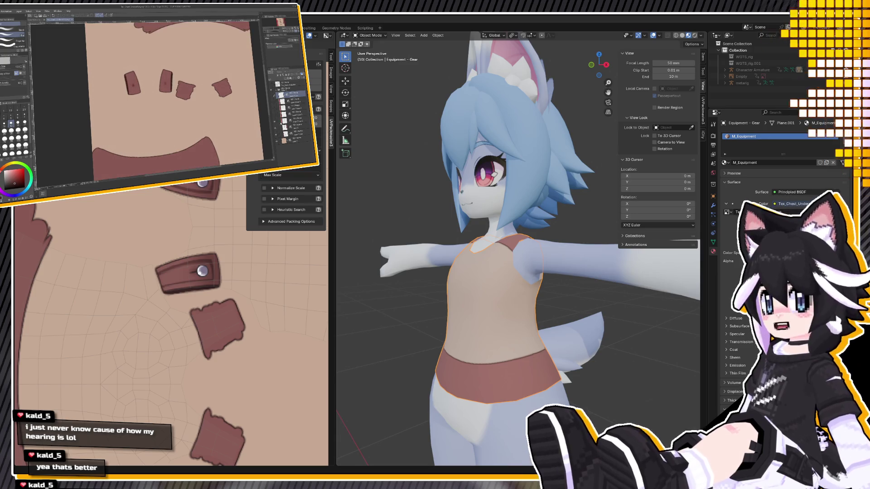
pyautogui.scroll(2, 167, 71)
pyautogui.scroll(1, 166, 70)
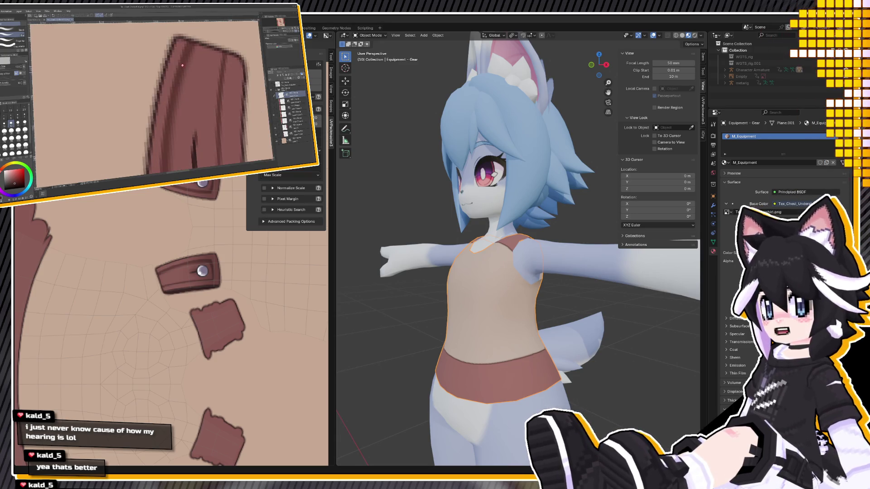
pyautogui.scroll(-3, 167, 70)
pyautogui.scroll(-2, 166, 70)
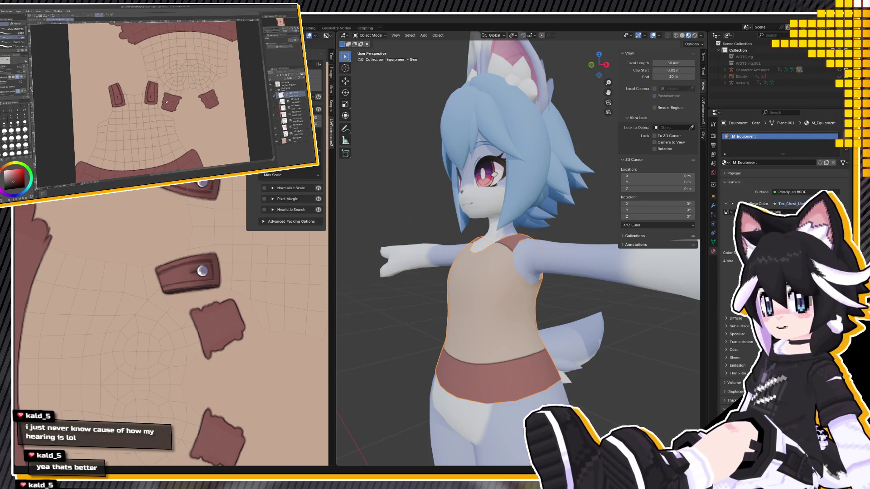
pyautogui.scroll(1, 177, 97)
pyautogui.scroll(1, 178, 97)
pyautogui.moveTo(177, 97); pyautogui.dragTo(51, 39)
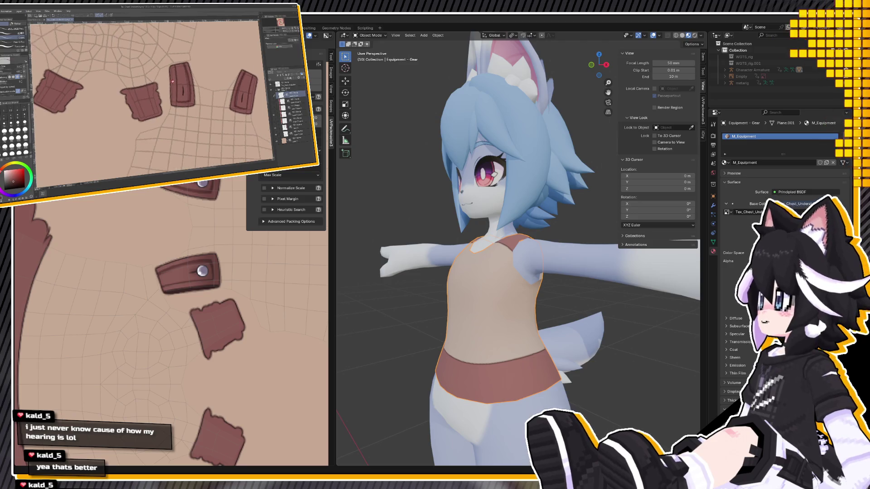
pyautogui.scroll(1, 160, 82)
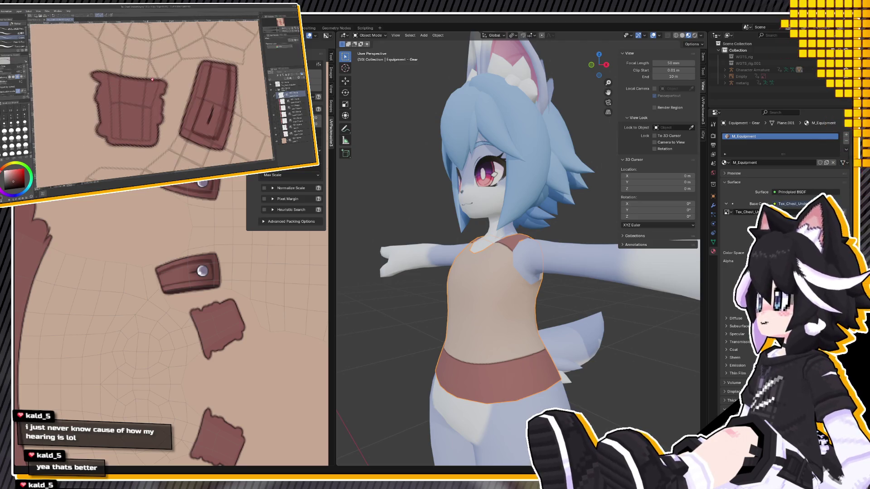
pyautogui.scroll(-2, 152, 80)
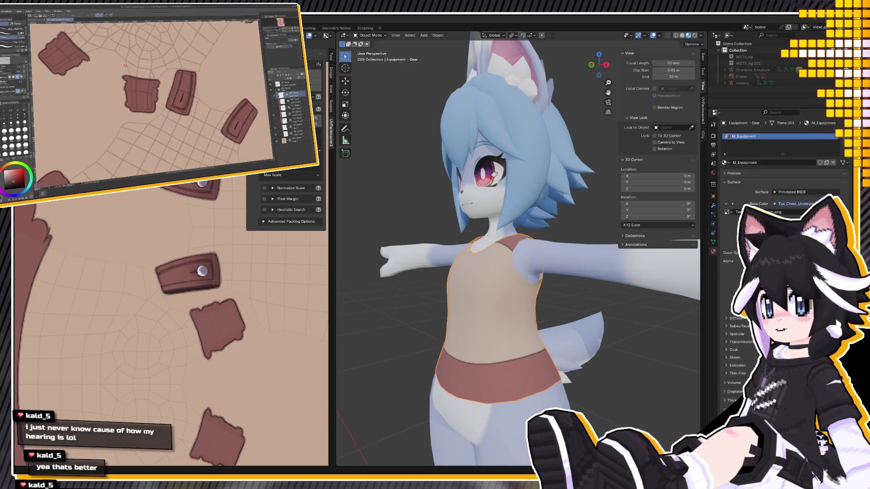
pyautogui.scroll(3, 186, 81)
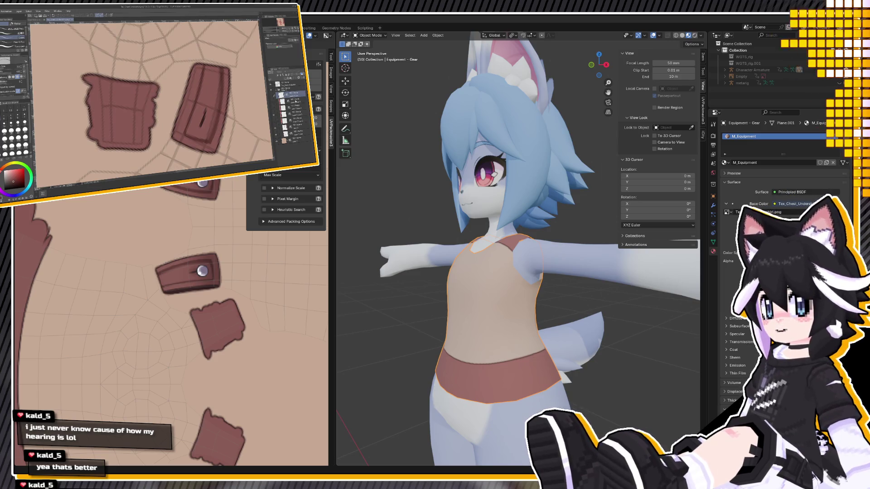
pyautogui.click(293, 114)
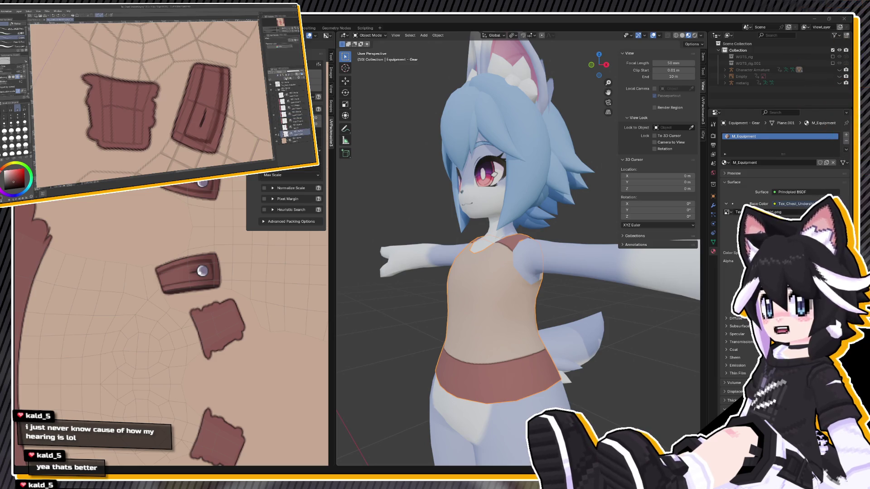
# Switch to the next detail layer for the inset borders and orbit Blender to the collar strap and chest
pyautogui.click(294, 132)
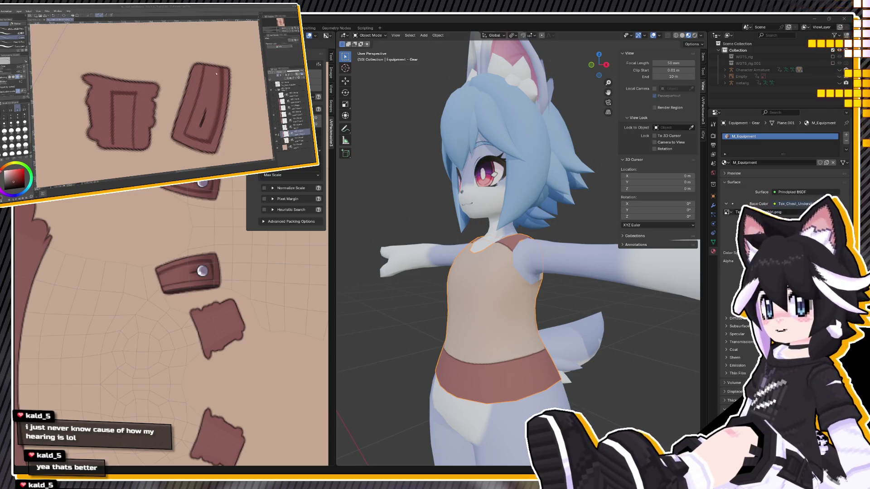
pyautogui.scroll(2, 529, 320)
pyautogui.moveTo(529, 320)
pyautogui.mouseDown(button='middle')
pyautogui.moveTo(518, 310)
pyautogui.moveTo(532, 311)
pyautogui.mouseUp(button='middle')
pyautogui.scroll(3, 518, 310)
pyautogui.scroll(3, 527, 309)
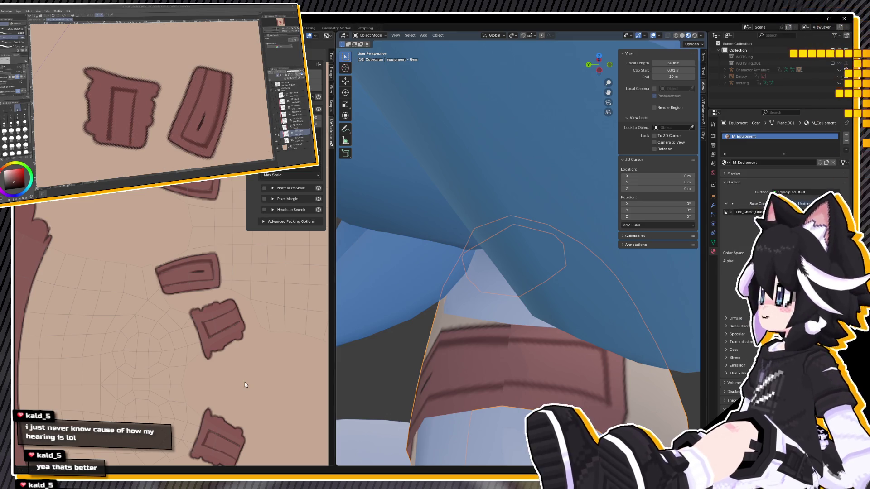
pyautogui.moveTo(435, 358)
pyautogui.mouseDown(button='middle')
pyautogui.moveTo(395, 349)
pyautogui.moveTo(428, 348)
pyautogui.mouseUp(button='middle')
# Orbit around the avatar's front and back to check the inset-bordered strap patches
pyautogui.moveTo(461, 347)
pyautogui.mouseDown(button='middle')
pyautogui.moveTo(419, 355)
pyautogui.moveTo(452, 357)
pyautogui.mouseUp(button='middle')
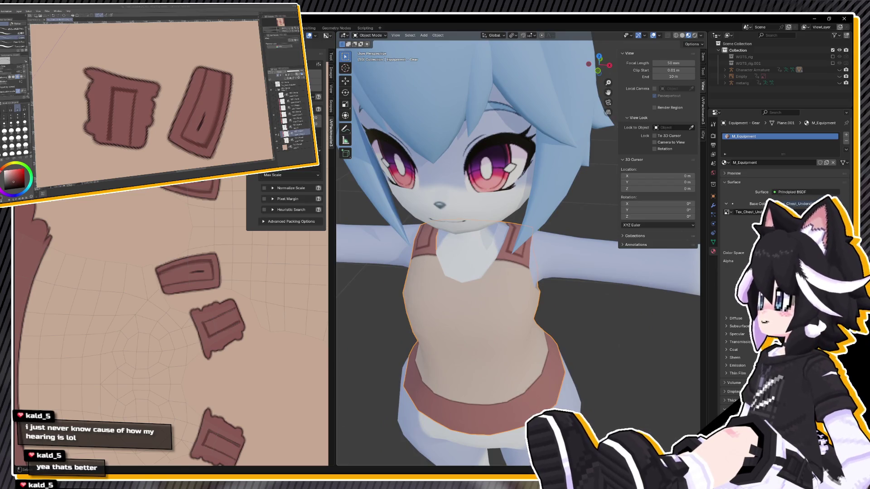
pyautogui.press('c')
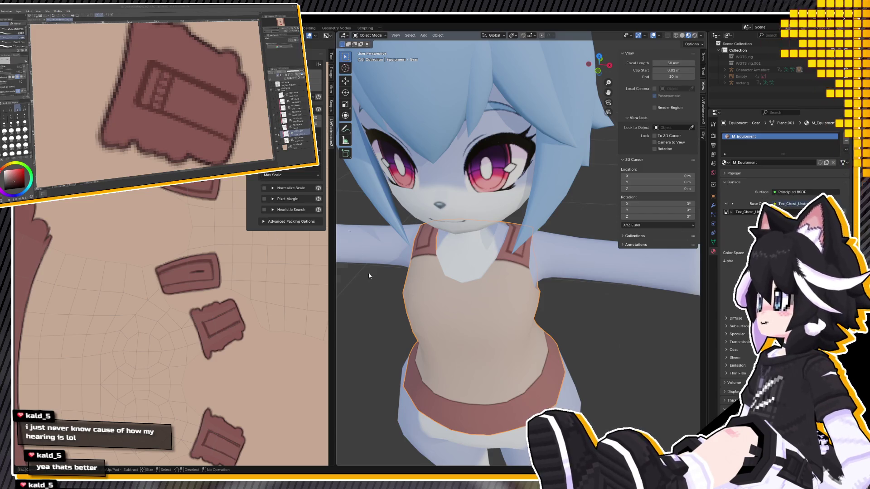
pyautogui.moveTo(369, 276)
pyautogui.mouseDown(button='middle')
pyautogui.moveTo(402, 324)
pyautogui.moveTo(543, 275)
pyautogui.mouseUp(button='middle')
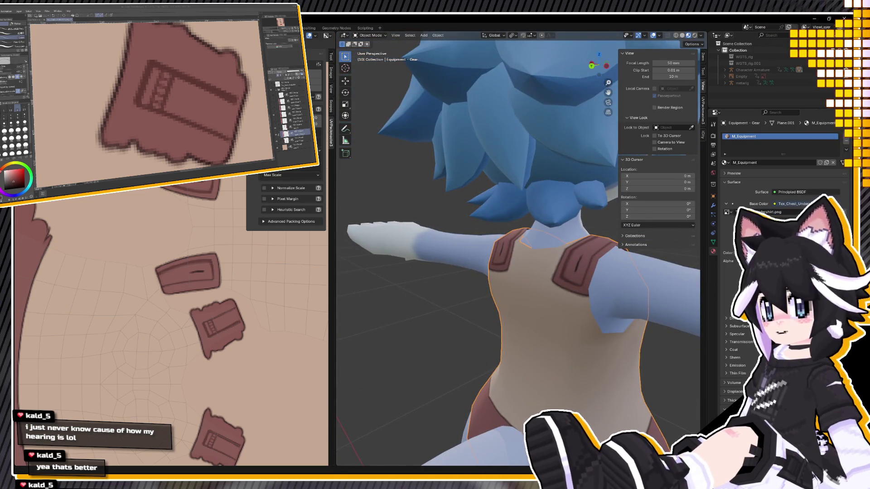
pyautogui.scroll(-6, 173, 87)
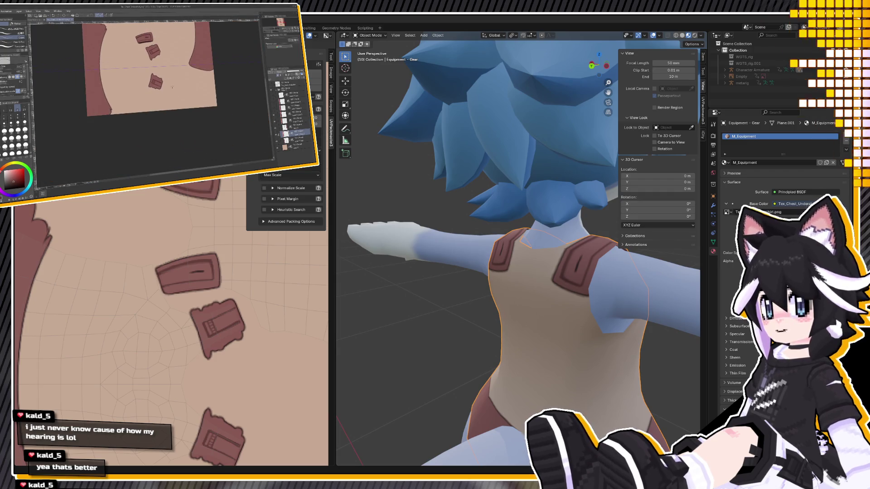
# Make the strap button dots layer visible and zoom in on a strap piece
pyautogui.click(289, 134)
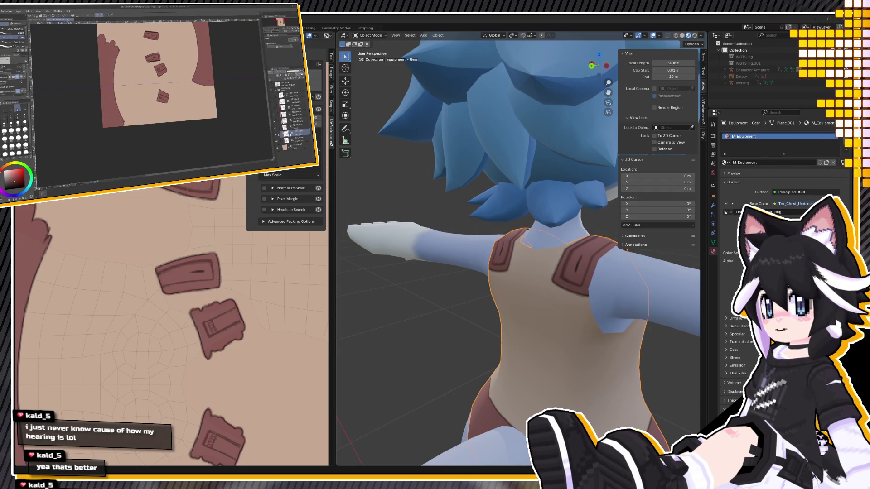
pyautogui.scroll(5, 156, 77)
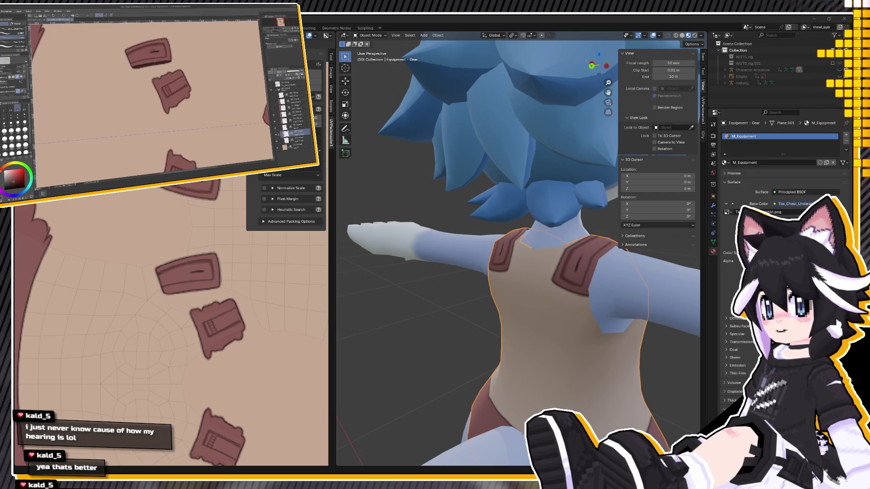
pyautogui.scroll(-6, 154, 91)
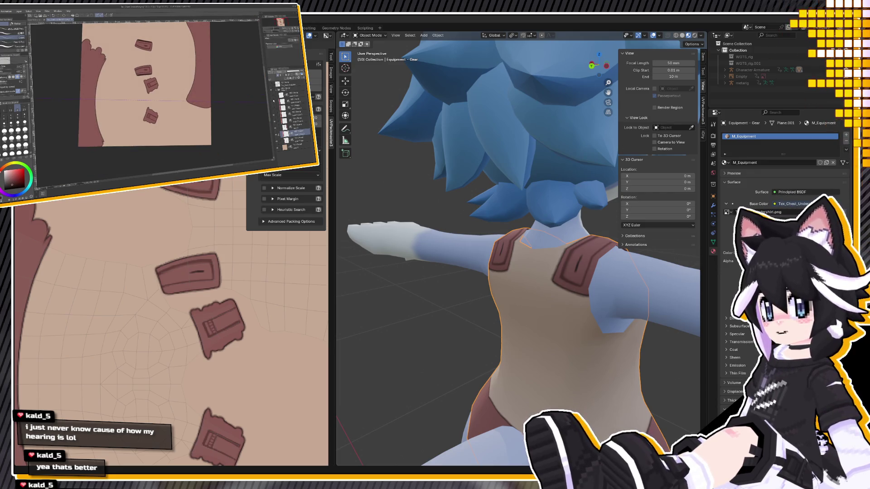
pyautogui.click(273, 101)
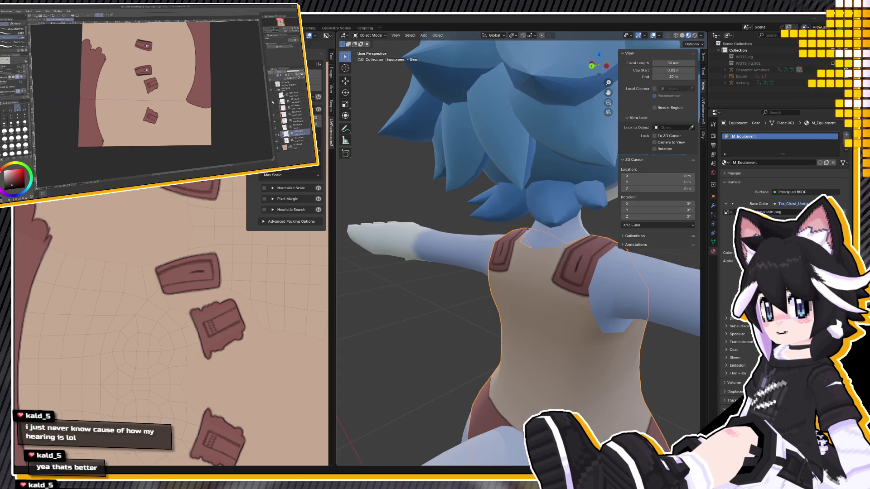
pyautogui.scroll(2, 260, 147)
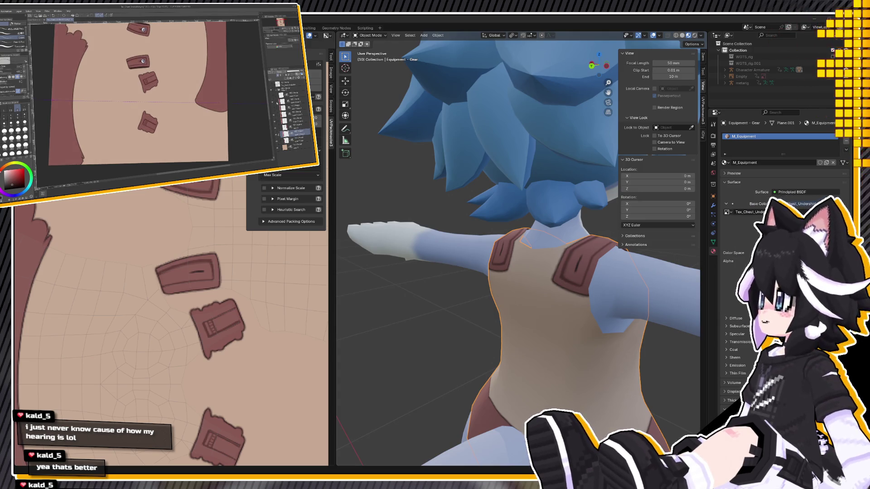
pyautogui.scroll(3, 127, 104)
pyautogui.scroll(2, 127, 103)
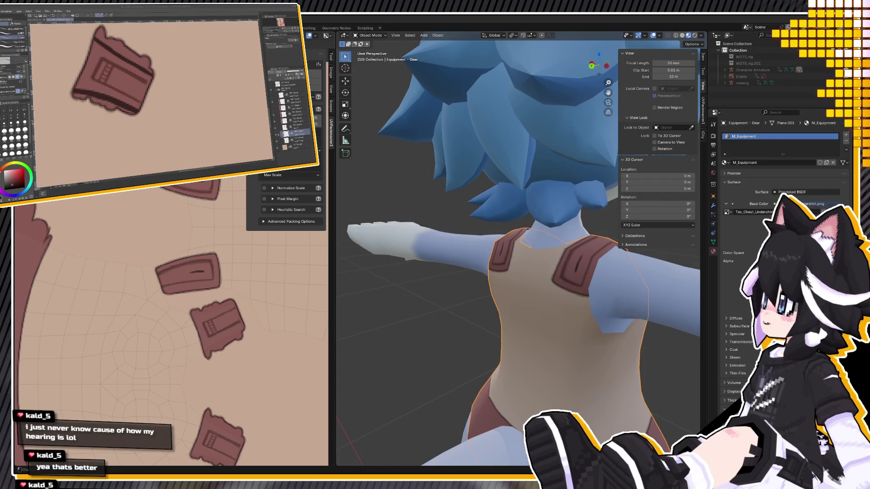
# Toggle Edit Mode on the shirt to refresh the texture, then orbit behind the shoulder to inspect the strap buttons
pyautogui.moveTo(344, 301)
pyautogui.mouseDown(button='middle')
pyautogui.moveTo(393, 296)
pyautogui.moveTo(521, 254)
pyautogui.mouseUp(button='middle')
pyautogui.press('Tab')
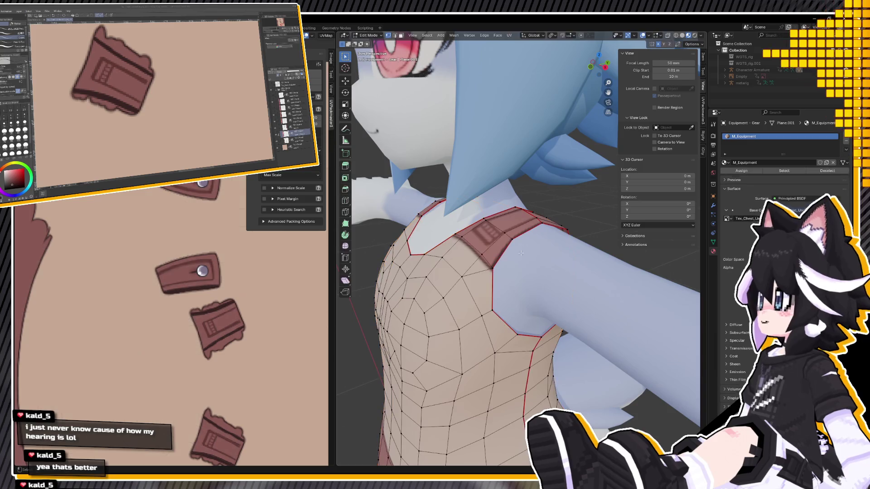
pyautogui.press('Tab')
pyautogui.moveTo(505, 260); pyautogui.dragTo(453, 262, button='middle')
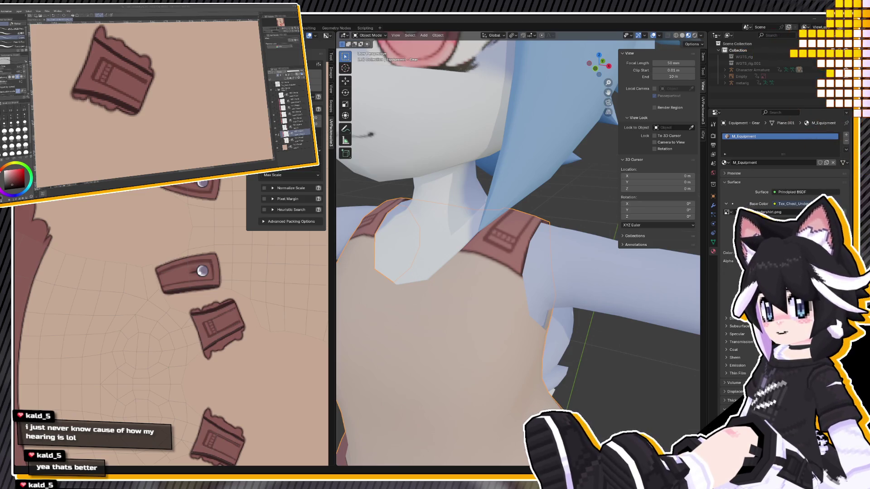
pyautogui.scroll(-6, 408, 227)
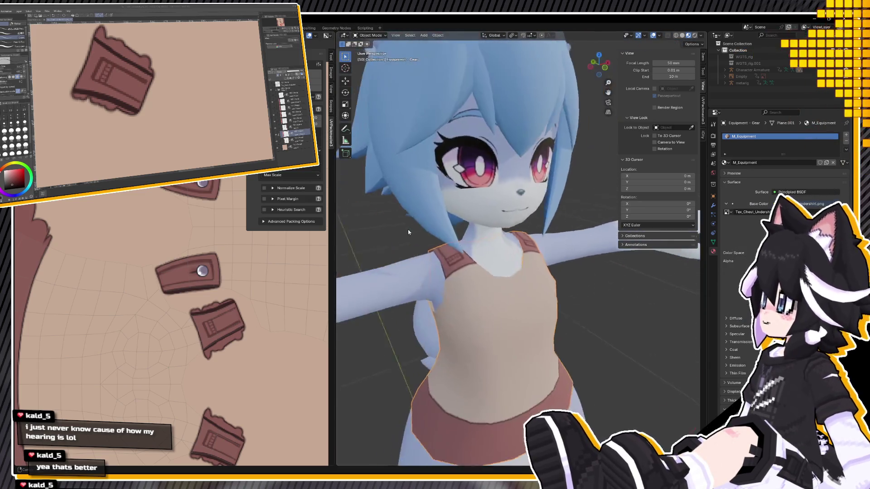
pyautogui.moveTo(408, 233); pyautogui.dragTo(482, 222, button='middle')
pyautogui.scroll(4, 483, 222)
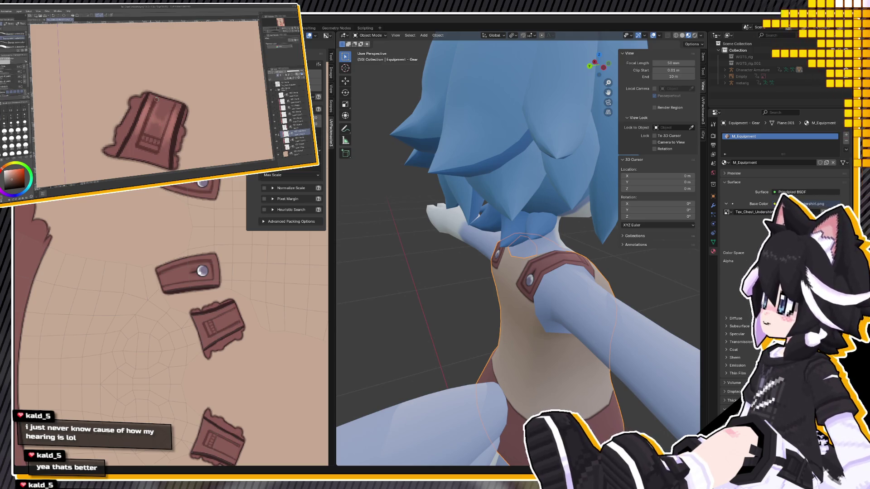
pyautogui.press('p')
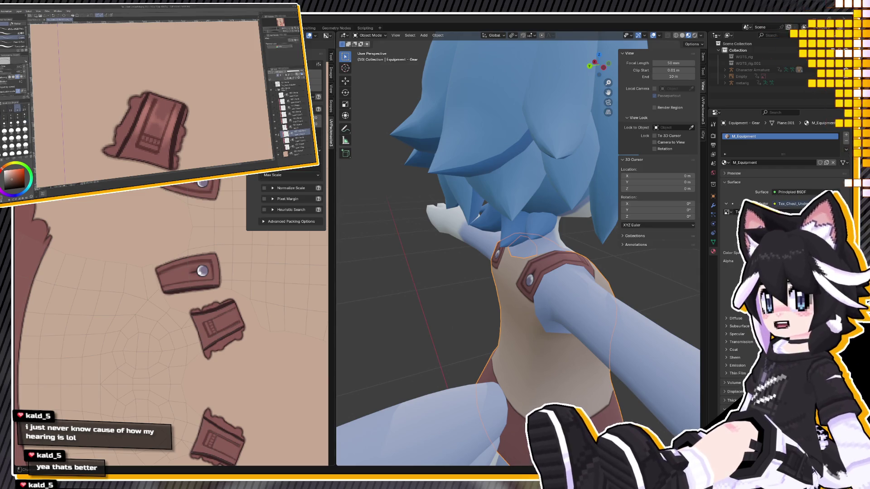
# Orbit and zoom Blender's viewport to the avatar's front and upper body to check the strap touch-ups
pyautogui.moveTo(504, 320)
pyautogui.mouseDown(button='middle')
pyautogui.moveTo(344, 327)
pyautogui.moveTo(453, 264)
pyautogui.mouseUp(button='middle')
pyautogui.scroll(3, 453, 264)
pyautogui.scroll(2, 526, 251)
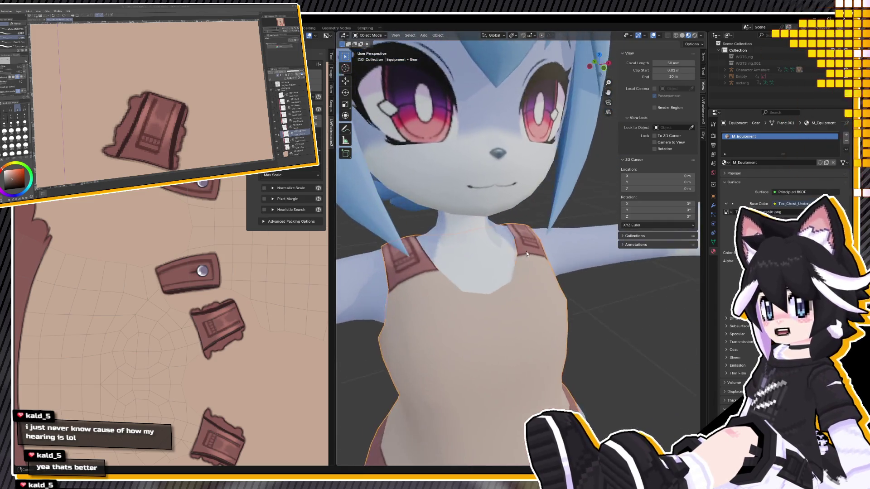
pyautogui.moveTo(526, 251); pyautogui.dragTo(507, 256, button='middle')
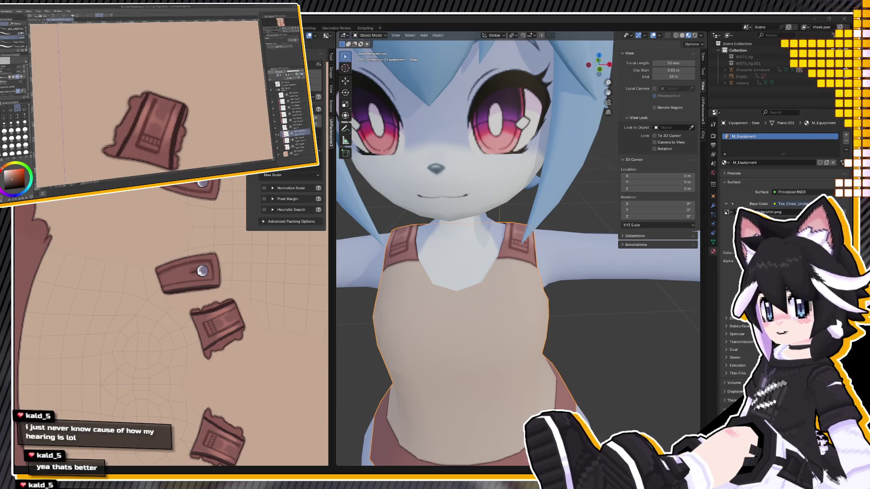
pyautogui.scroll(3, 120, 88)
pyautogui.scroll(-3, 136, 90)
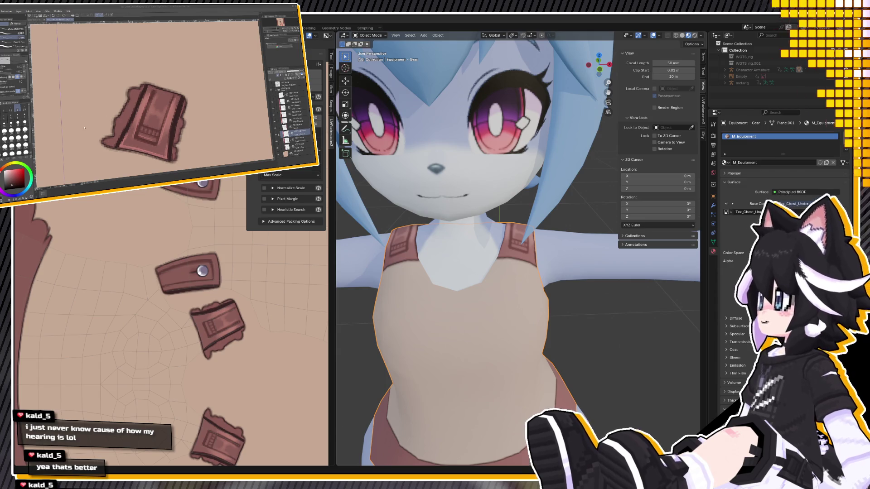
pyautogui.scroll(-3, 442, 329)
pyautogui.moveTo(442, 329)
pyautogui.mouseDown(button='middle')
pyautogui.moveTo(480, 323)
pyautogui.moveTo(496, 304)
pyautogui.moveTo(574, 303)
pyautogui.mouseUp(button='middle')
# Fit the shirt texture to the window, select all on another layer, and flip the canvas horizontally
pyautogui.scroll(3, 496, 304)
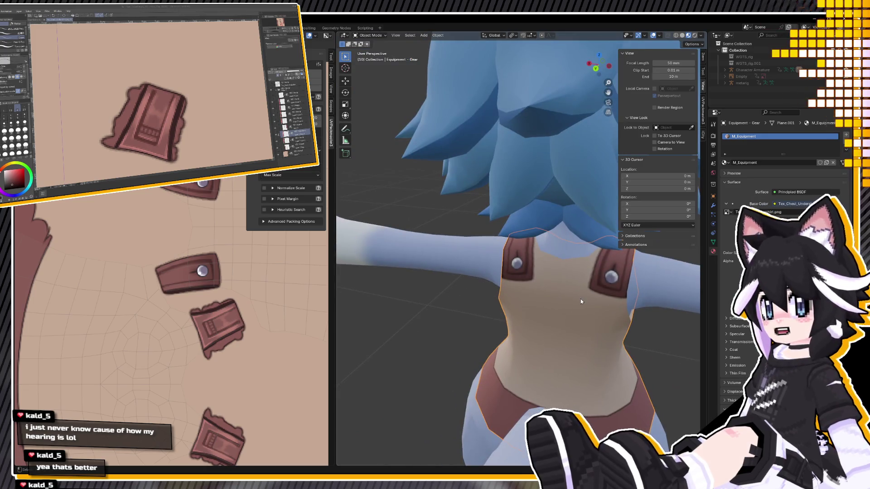
pyautogui.hotkey('ctrl', '0')
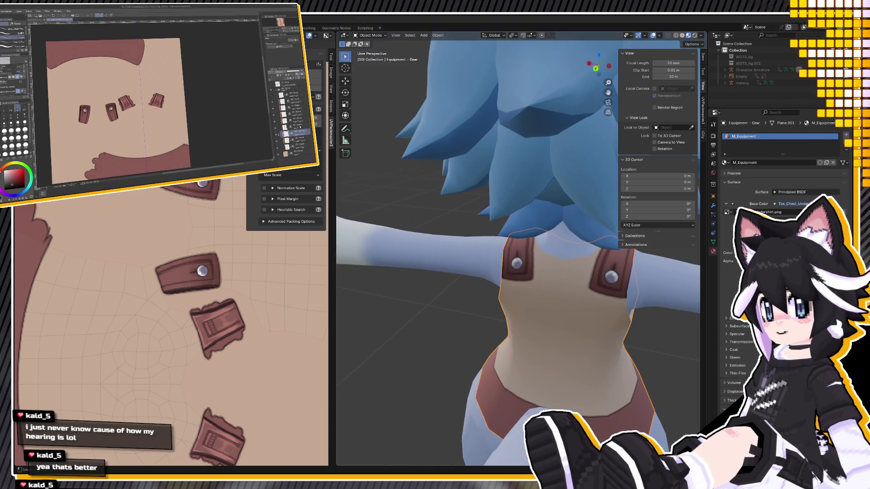
pyautogui.click(298, 109)
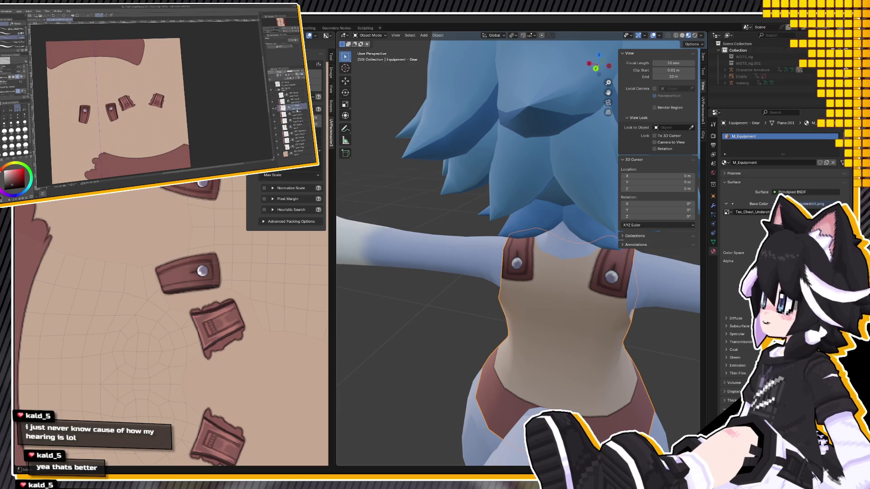
pyautogui.hotkey('ctrl', 'a')
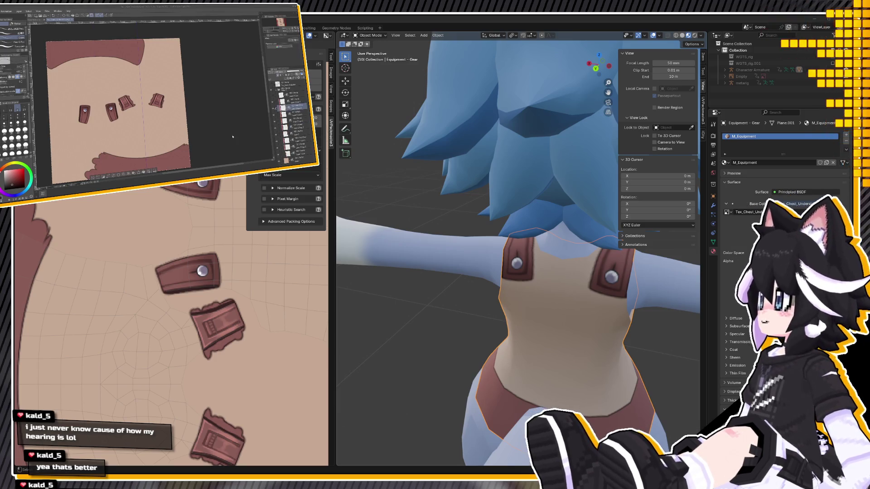
pyautogui.scroll(3, 85, 116)
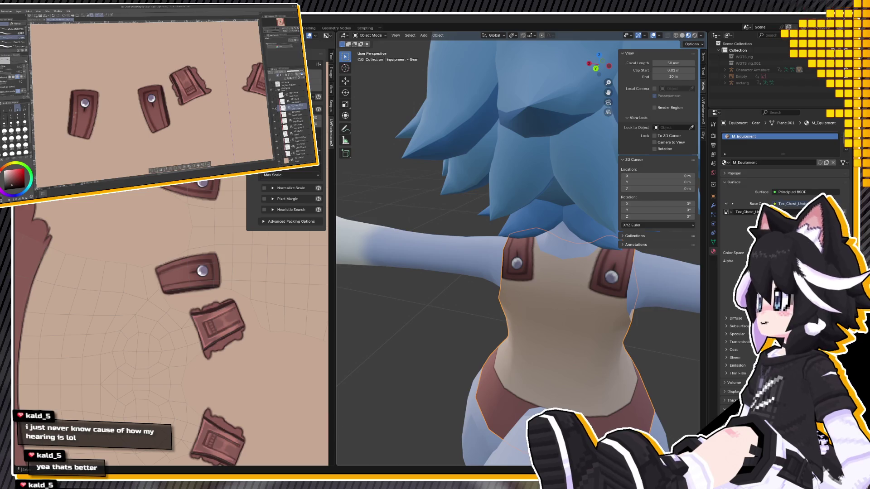
pyautogui.press('h')
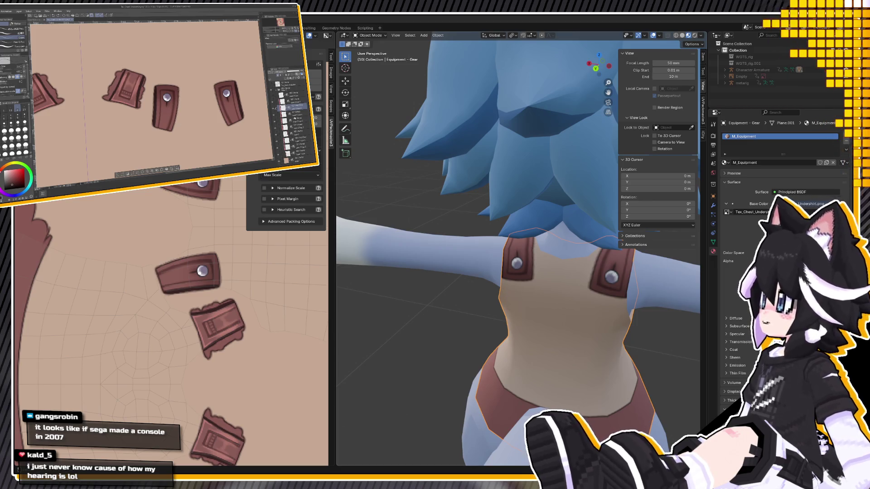
# Compare the strap detail layers, then drag the lower one up in the layer order
pyautogui.click(295, 113)
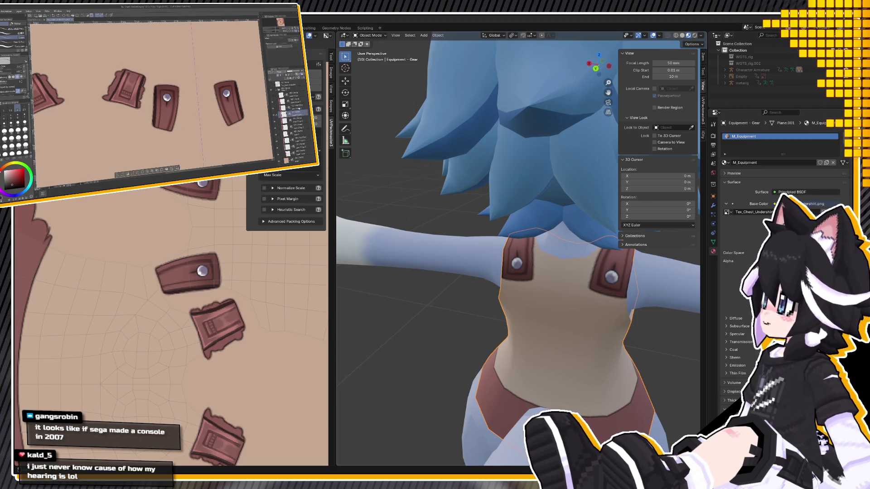
pyautogui.click(295, 107)
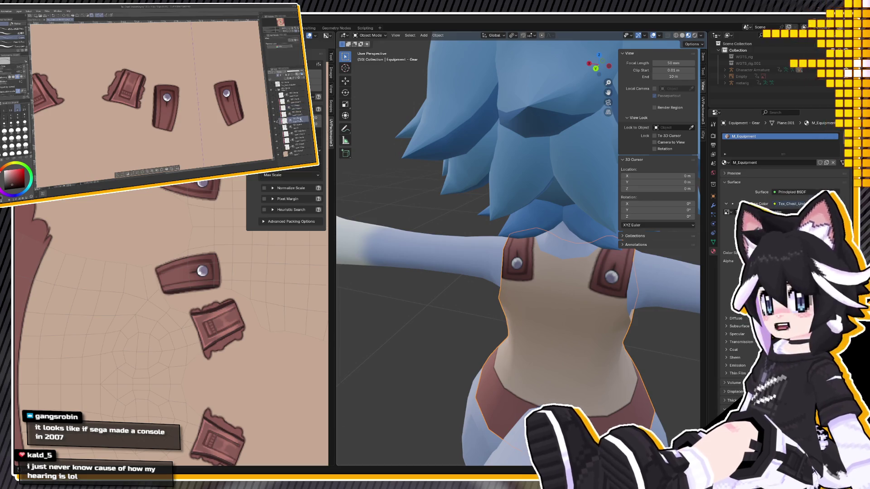
pyautogui.click(295, 118)
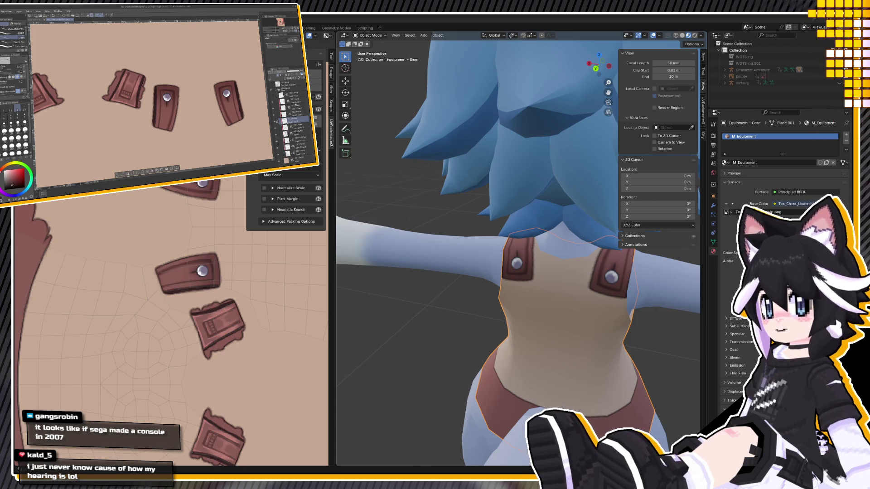
pyautogui.click(290, 107)
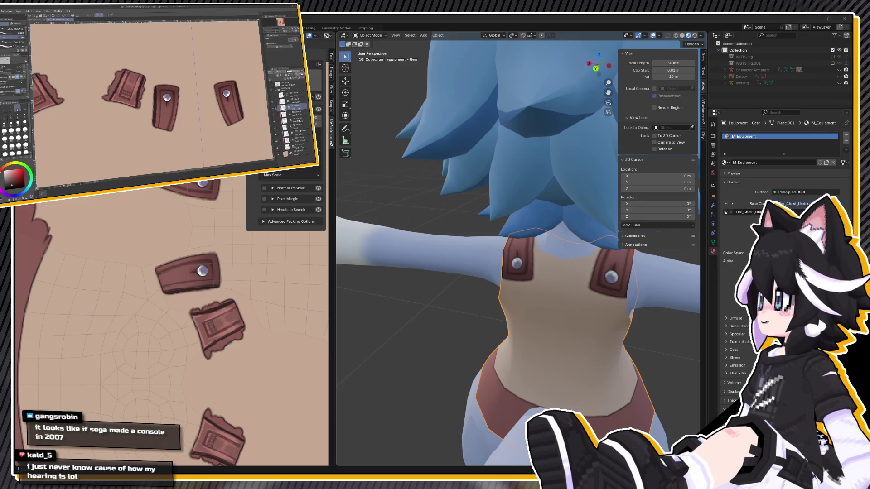
pyautogui.moveTo(299, 120); pyautogui.dragTo(299, 108)
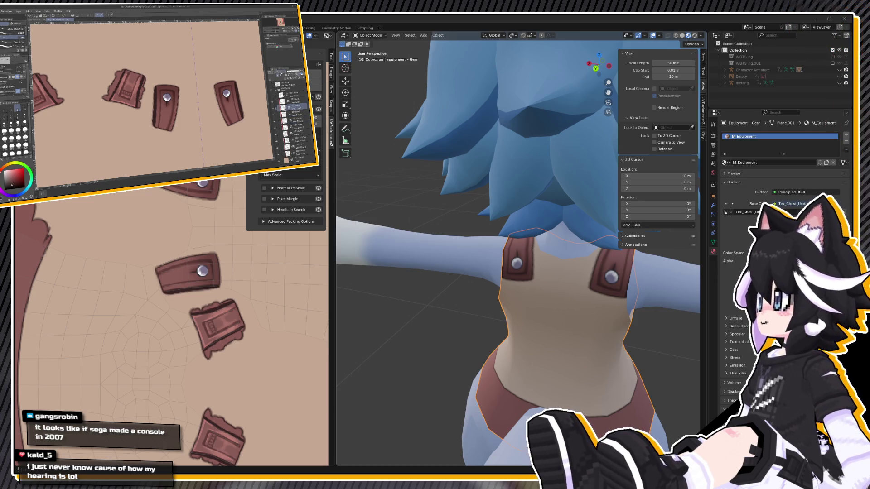
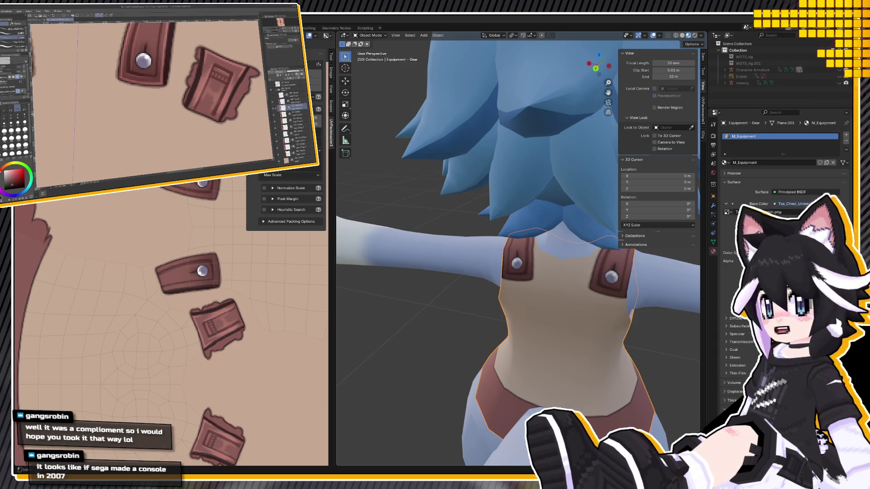
# Pick a lower texture layer, then orbit and zoom in close on the brown shoulder strap
pyautogui.click(297, 140)
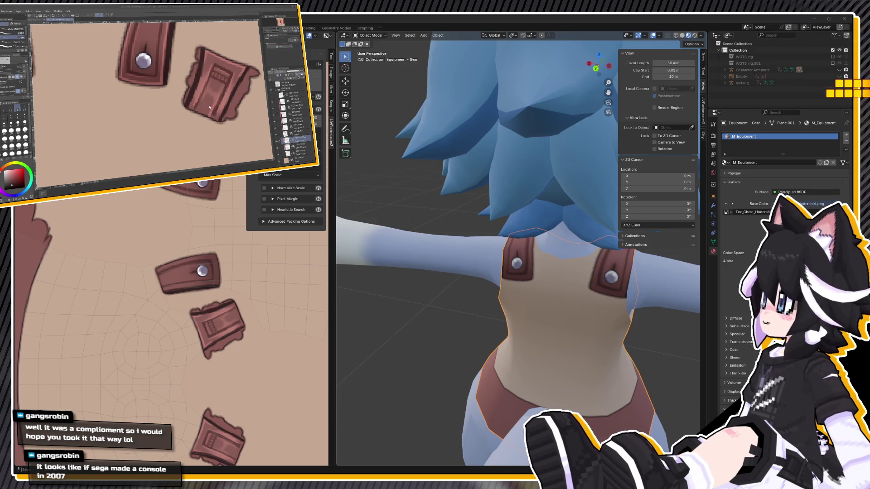
pyautogui.moveTo(566, 299); pyautogui.dragTo(471, 301, button='middle')
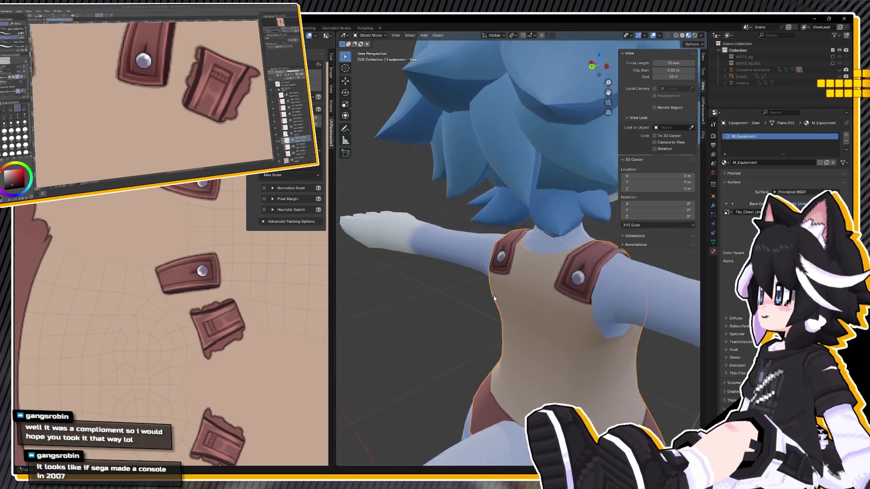
pyautogui.press('Tab')
pyautogui.scroll(6, 492, 301)
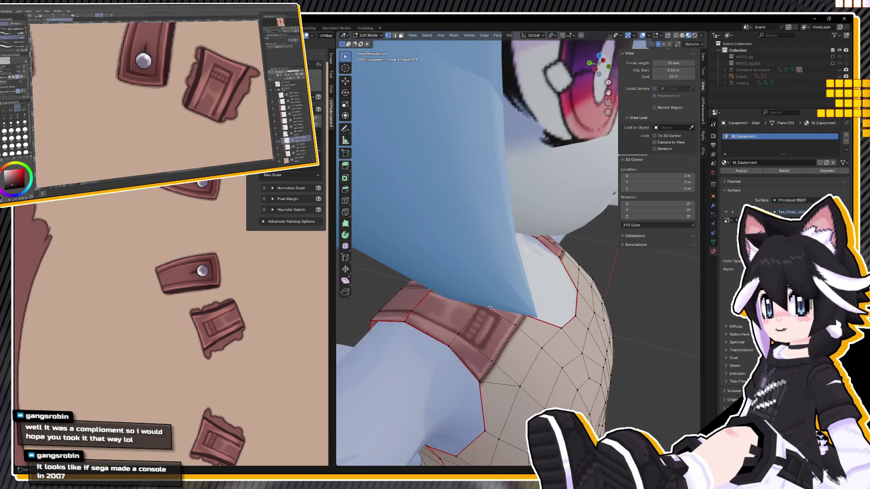
pyautogui.press('Tab')
pyautogui.moveTo(492, 302); pyautogui.dragTo(556, 352, button='middle')
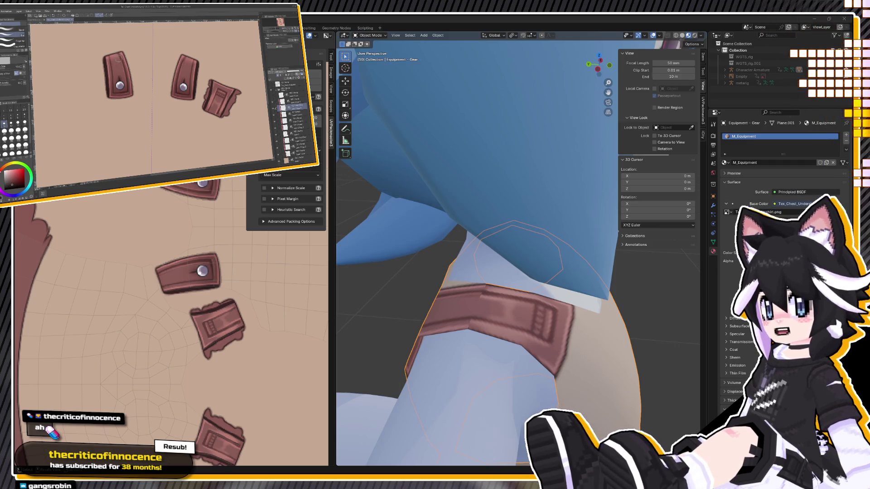
# Examine the shoulder strap from several angles, ending on a side view of head and shoulder
pyautogui.scroll(-2, 115, 73)
pyautogui.scroll(-1, 116, 70)
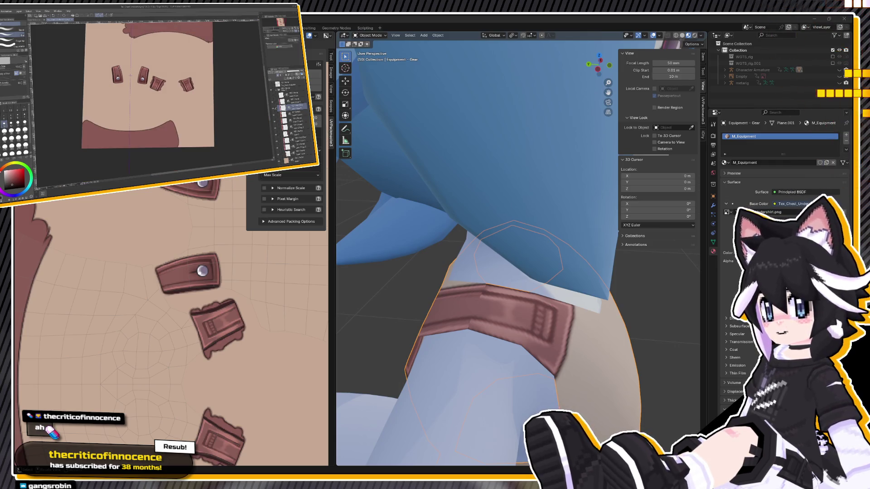
pyautogui.scroll(1, 118, 67)
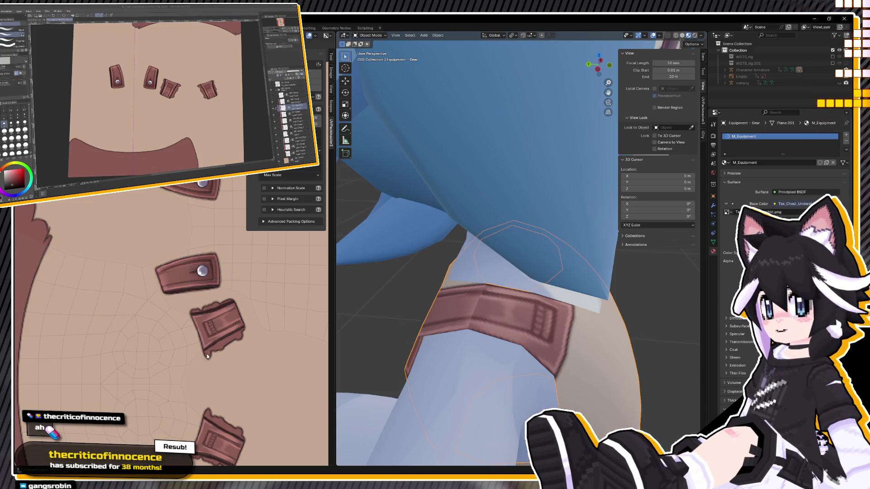
pyautogui.moveTo(471, 312); pyautogui.dragTo(468, 325, button='middle')
pyautogui.click(238, 109)
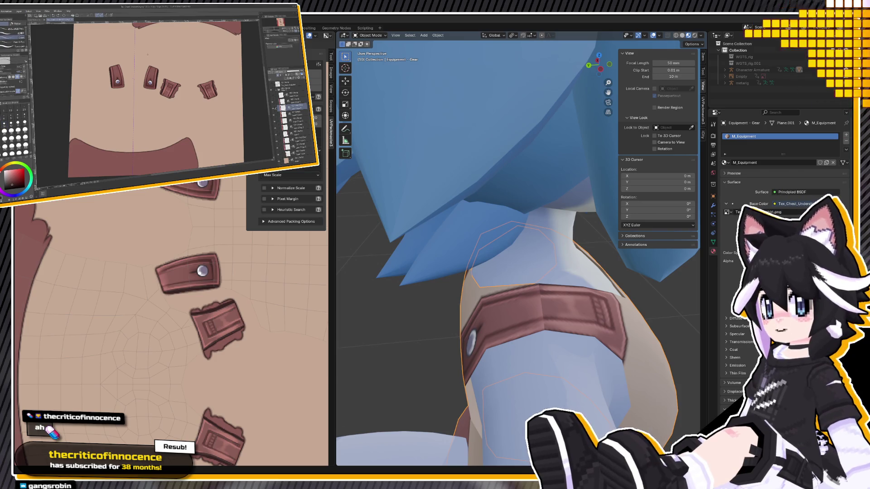
pyautogui.scroll(5, 164, 124)
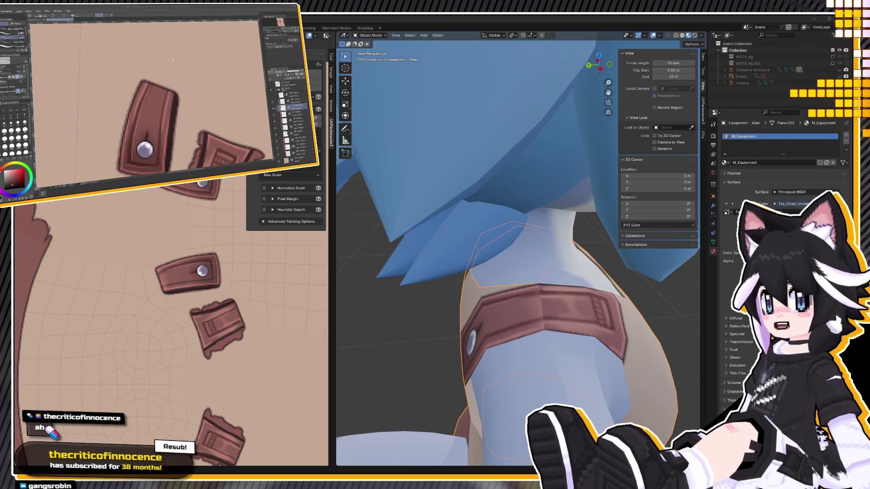
pyautogui.moveTo(573, 353)
pyautogui.mouseDown(button='middle')
pyautogui.moveTo(553, 357)
pyautogui.moveTo(565, 336)
pyautogui.mouseUp(button='middle')
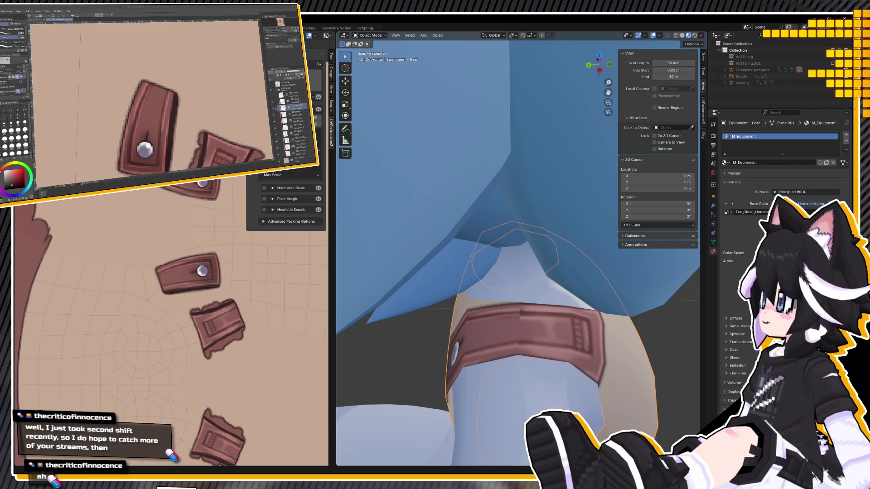
# Pick a paint layer, orbit around the strap's texture, then pull out to the whole character
pyautogui.click(284, 102)
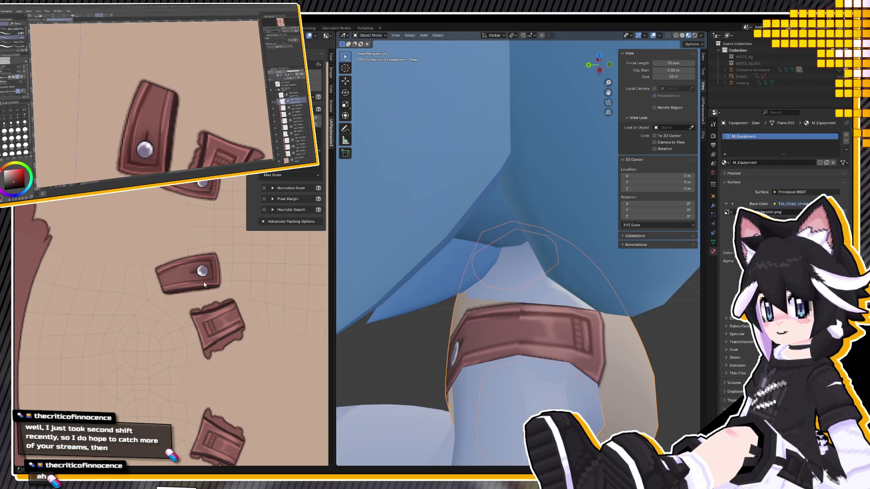
pyautogui.moveTo(475, 376); pyautogui.dragTo(488, 376, button='middle')
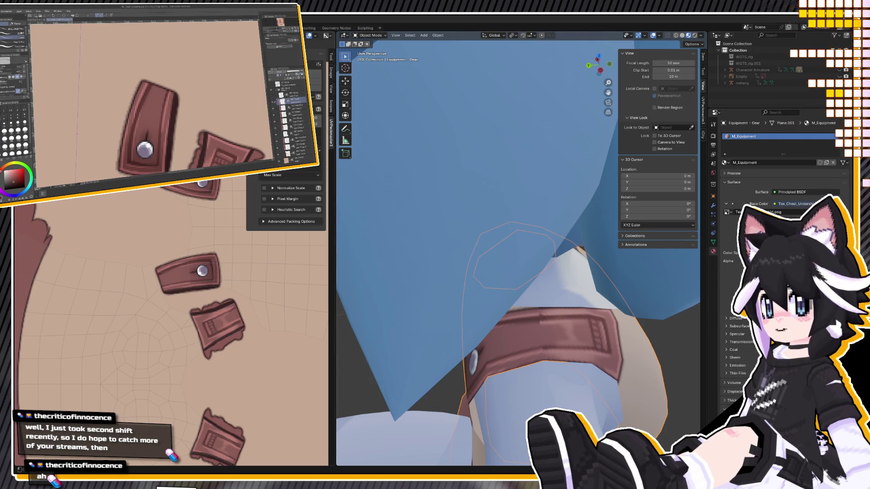
pyautogui.moveTo(549, 313); pyautogui.dragTo(561, 307, button='middle')
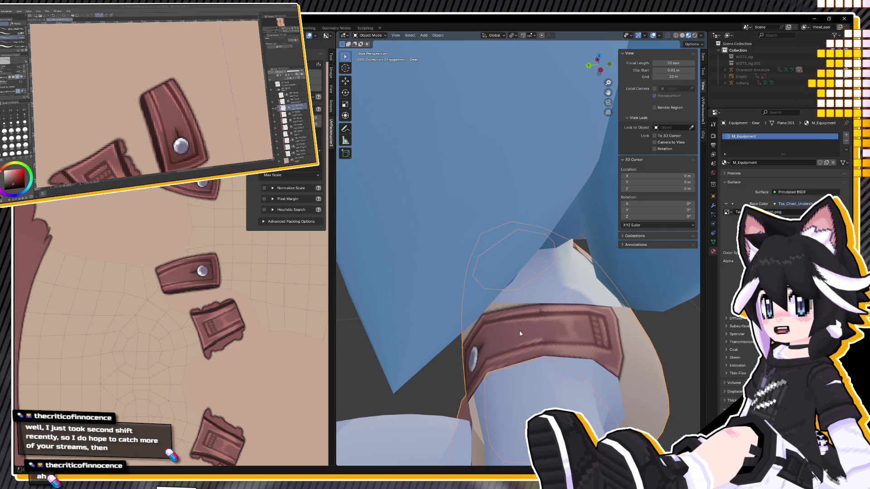
pyautogui.moveTo(520, 334); pyautogui.dragTo(483, 308, button='middle')
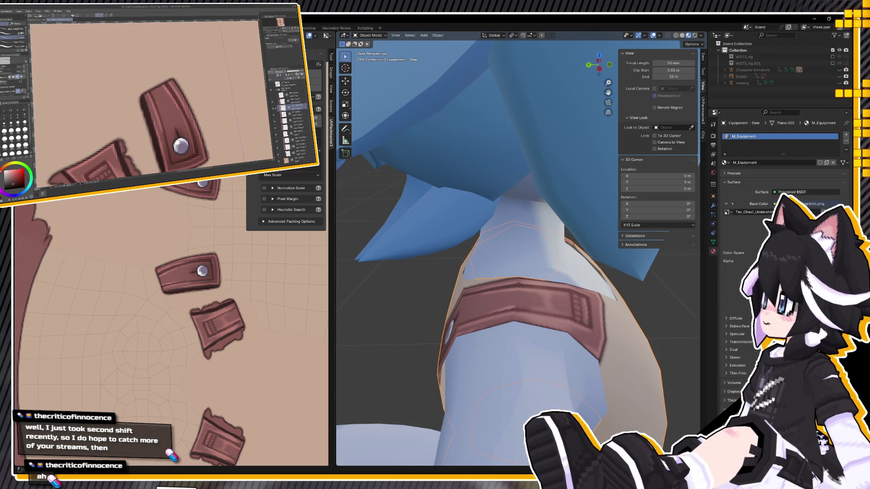
pyautogui.moveTo(339, 281); pyautogui.dragTo(344, 272, button='middle')
pyautogui.scroll(-5, 468, 278)
pyautogui.moveTo(468, 278)
pyautogui.mouseDown(button='middle')
pyautogui.moveTo(342, 294)
pyautogui.moveTo(597, 250)
pyautogui.mouseUp(button='middle')
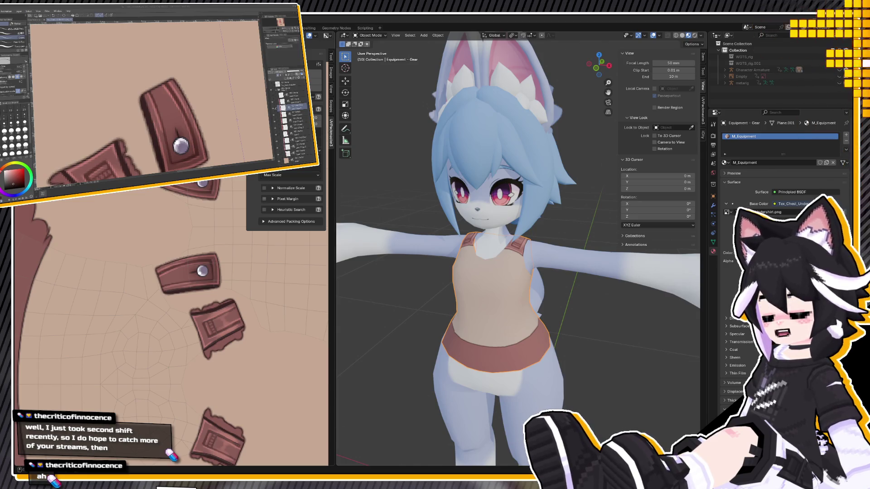
# From a low rear view, select another texture layer and check the band's new panel segments
pyautogui.moveTo(430, 236)
pyautogui.mouseDown(button='middle')
pyautogui.moveTo(547, 235)
pyautogui.moveTo(477, 254)
pyautogui.moveTo(580, 259)
pyautogui.mouseUp(button='middle')
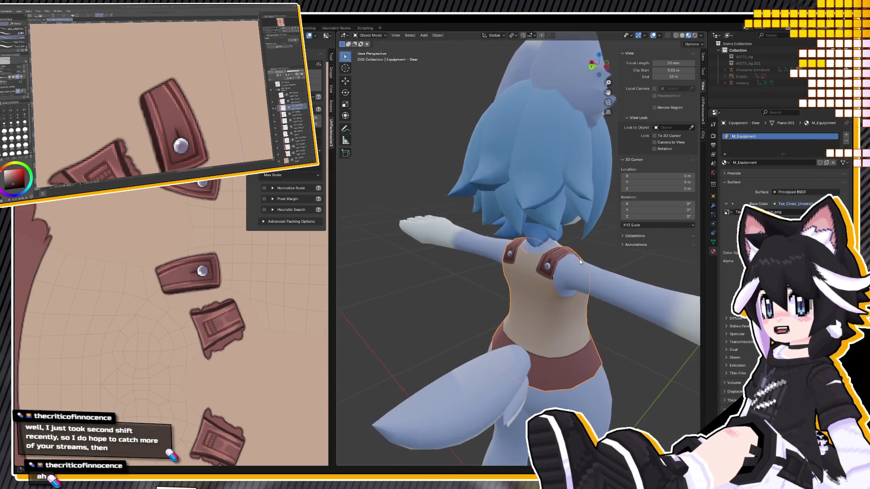
pyautogui.scroll(-5, 150, 99)
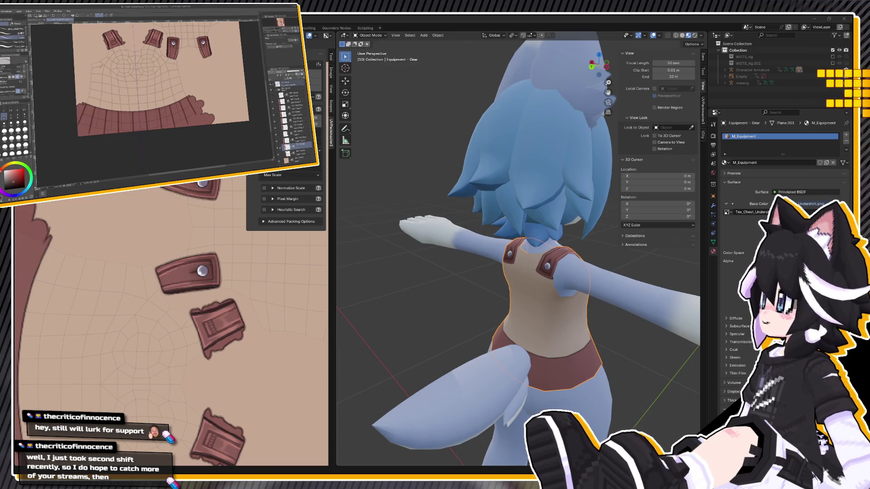
pyautogui.scroll(-5, 170, 35)
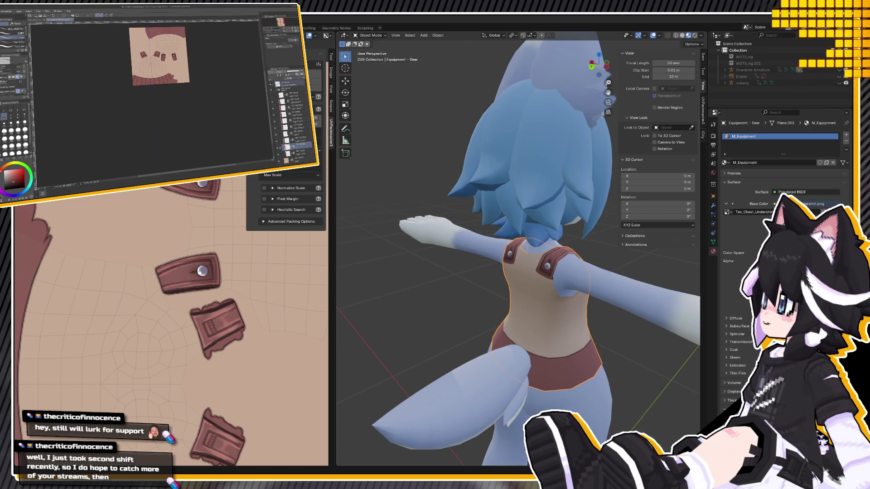
pyautogui.click(297, 126)
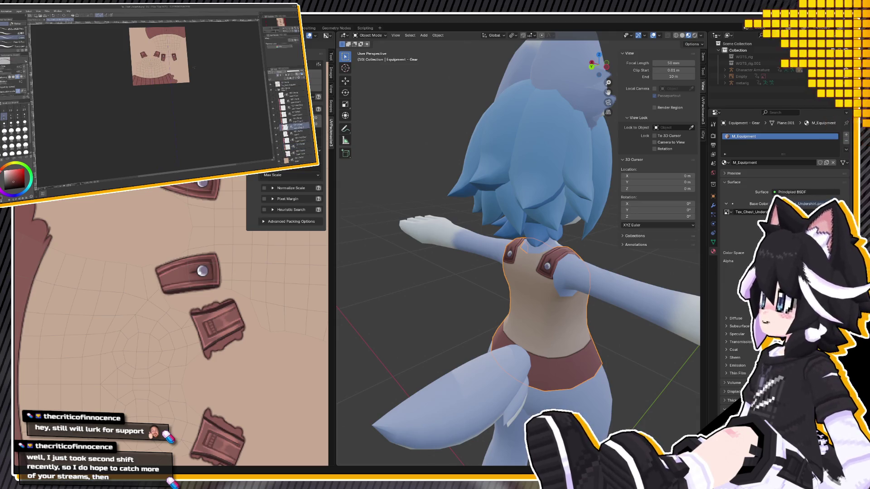
pyautogui.scroll(3, 160, 68)
pyautogui.scroll(3, 150, 50)
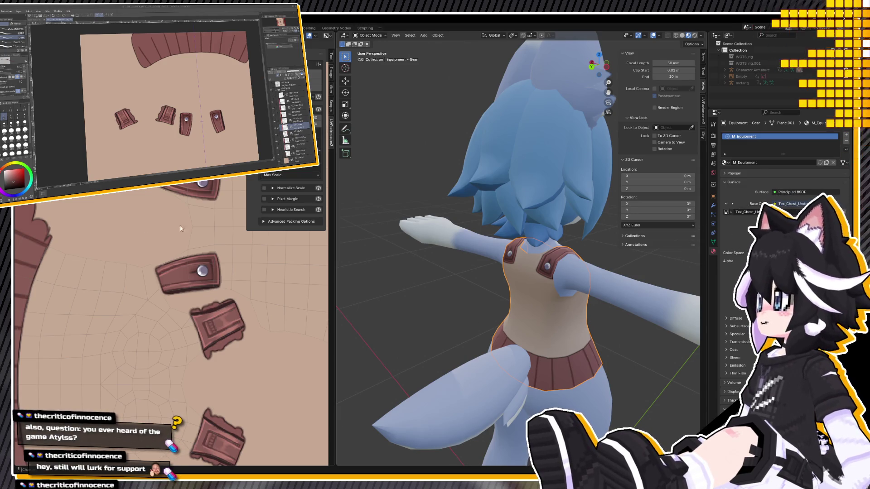
# Orbit around the character, snap to Back Orthographic with Ctrl+Numpad 1, and hide the UV wireframe
pyautogui.moveTo(353, 271)
pyautogui.mouseDown(button='middle')
pyautogui.moveTo(498, 277)
pyautogui.moveTo(546, 317)
pyautogui.mouseUp(button='middle')
pyautogui.scroll(-4, 542, 281)
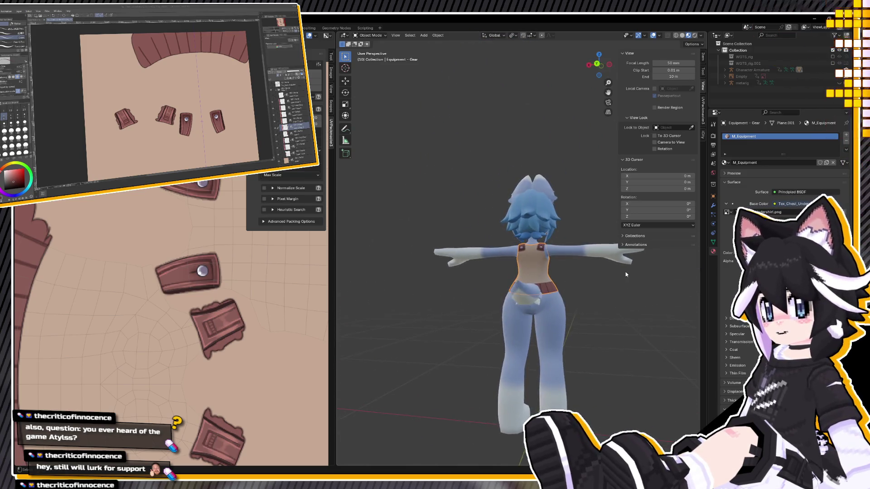
pyautogui.scroll(3, 546, 325)
pyautogui.press('ctrl+KP_1')
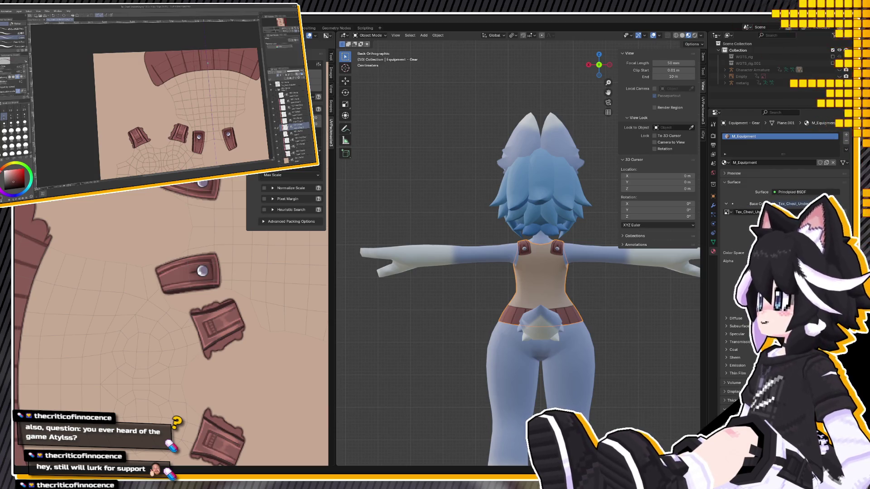
pyautogui.click(274, 79)
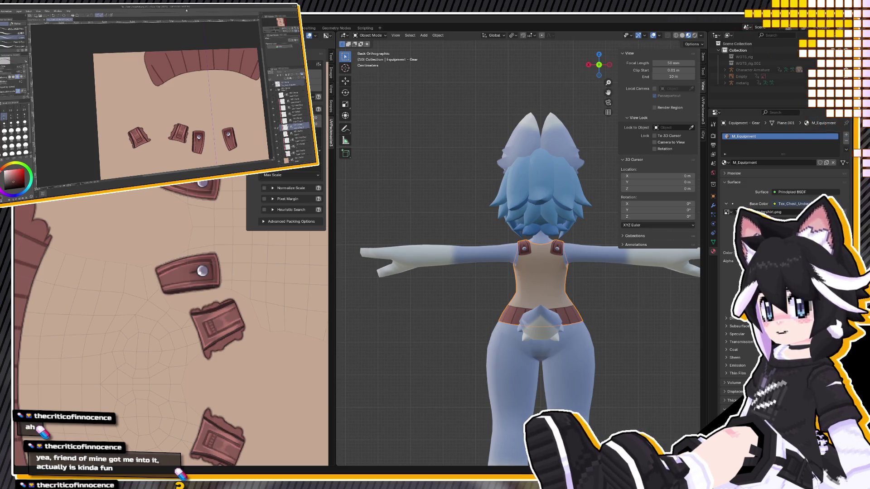
# Zoom the texture canvas onto the waist band and paint a dark line across it
pyautogui.scroll(-1, 181, 104)
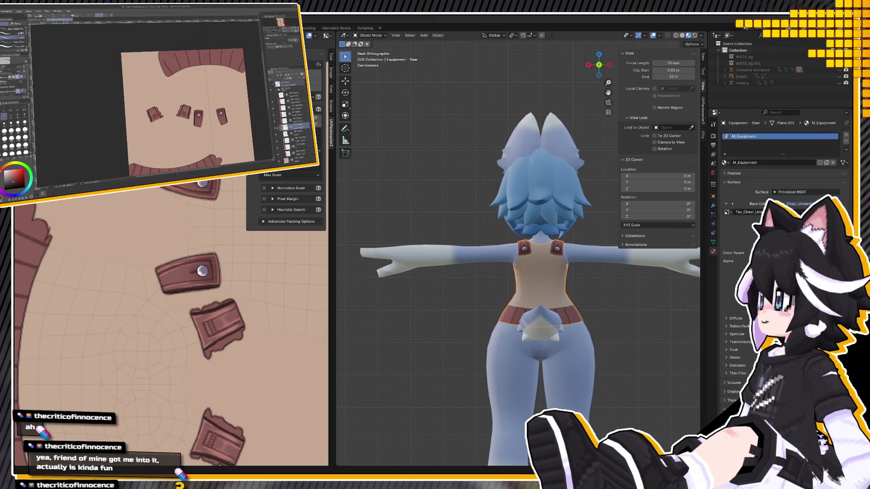
pyautogui.scroll(-2, 195, 95)
pyautogui.scroll(2, 195, 81)
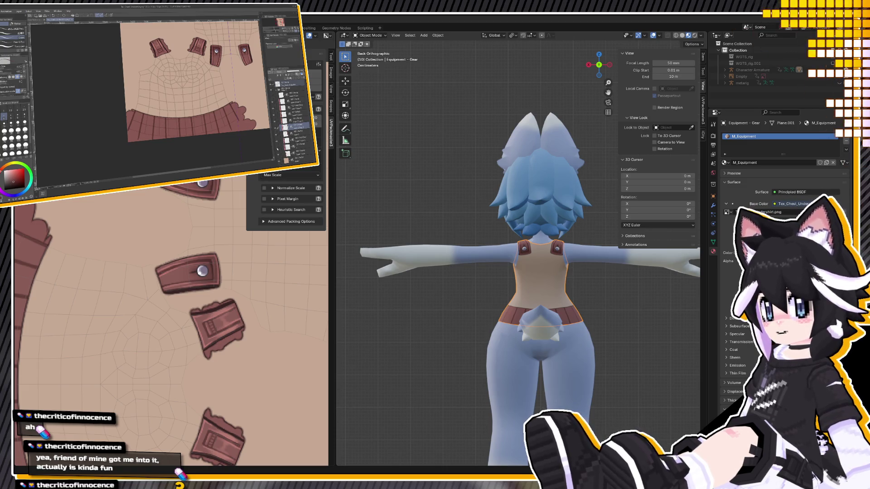
pyautogui.scroll(2, 155, 121)
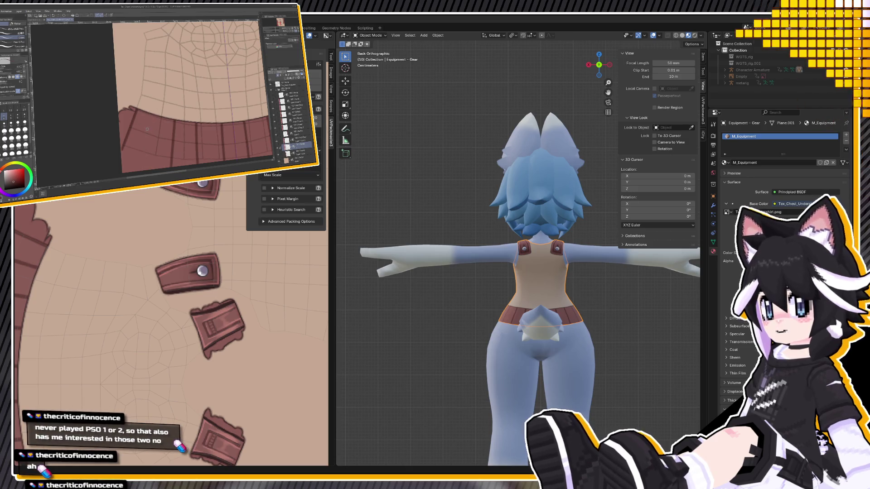
pyautogui.scroll(-2, 155, 122)
pyautogui.scroll(2, 158, 84)
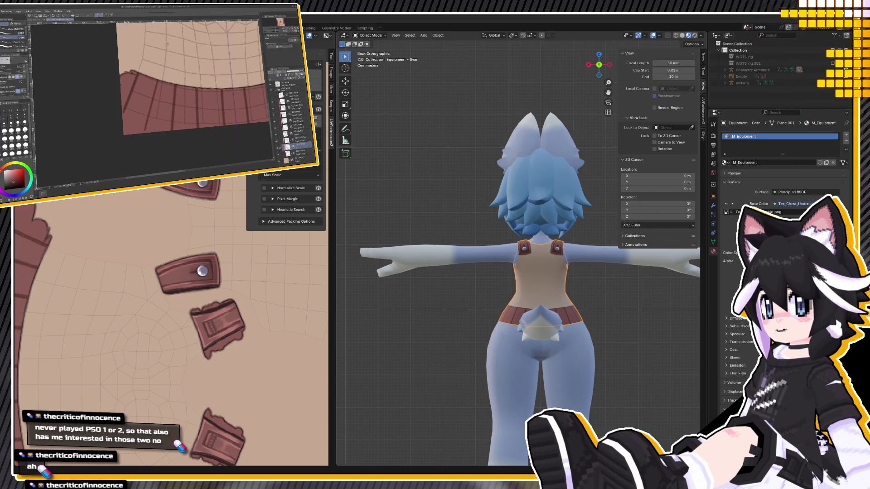
pyautogui.scroll(-2, 158, 84)
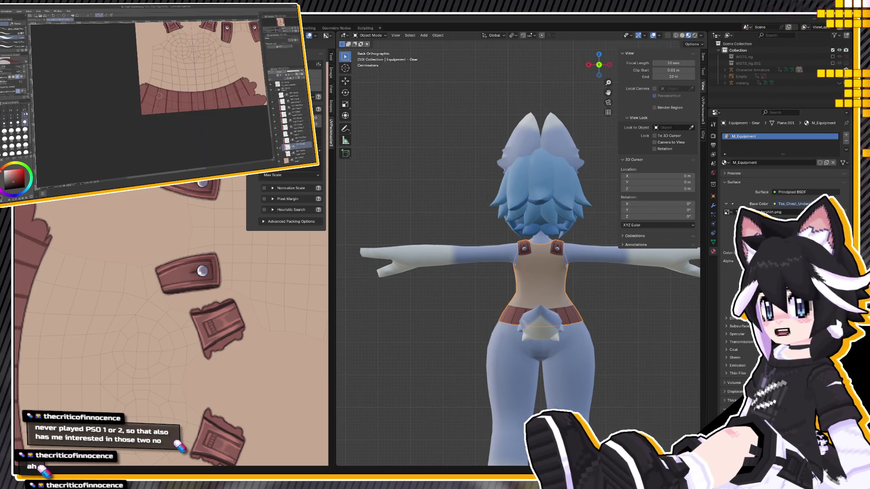
pyautogui.scroll(-2, 158, 85)
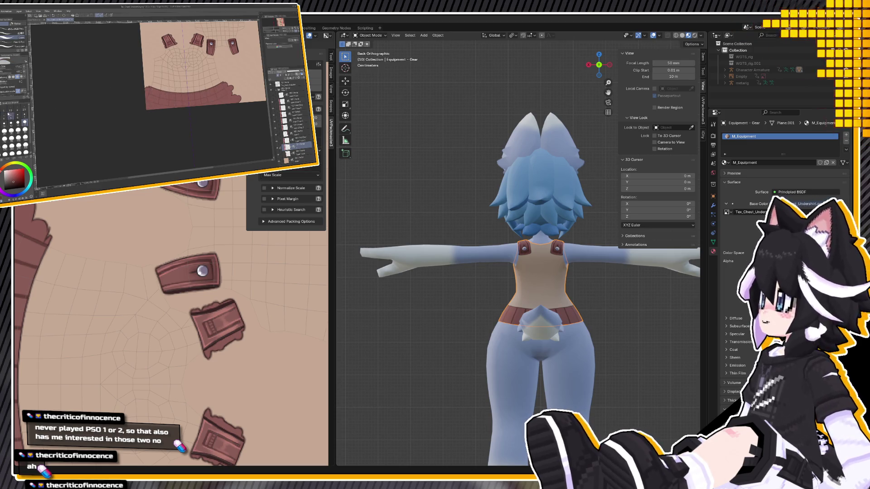
pyautogui.scroll(2, 216, 80)
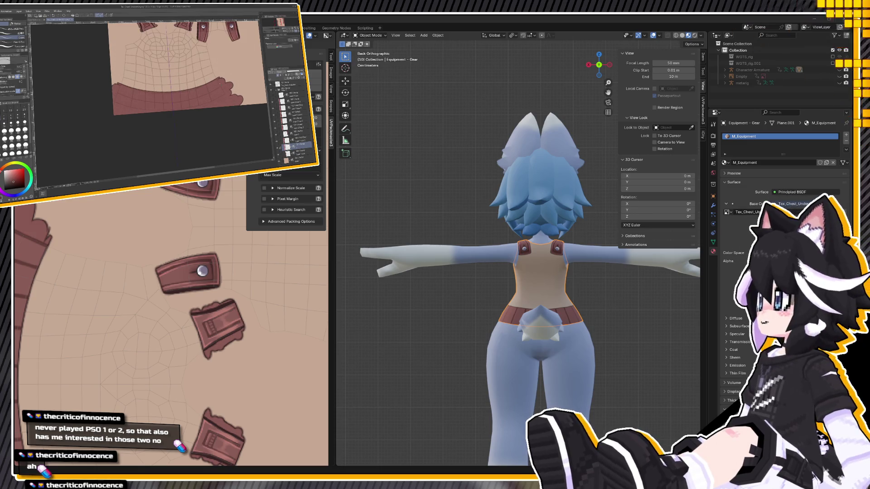
pyautogui.scroll(2, 216, 79)
pyautogui.moveTo(217, 76); pyautogui.dragTo(232, 109)
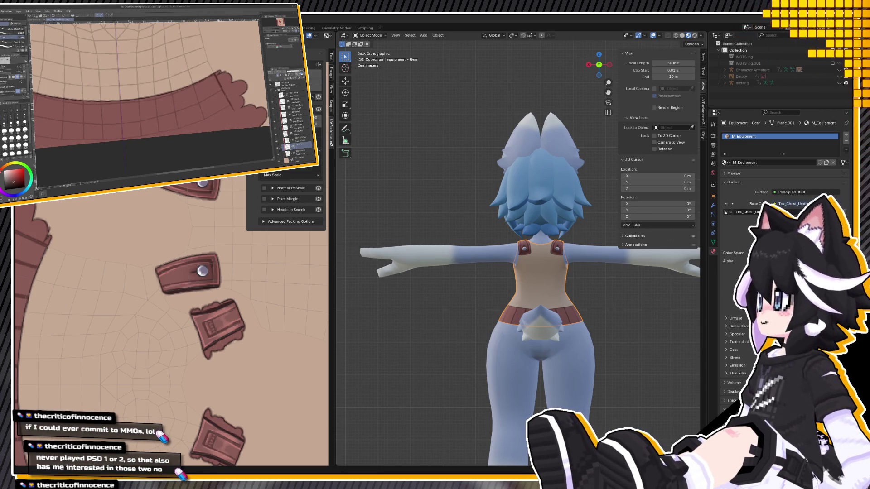
# Zoom in and out to check the new dark line on the band
pyautogui.scroll(-2, 245, 123)
pyautogui.scroll(-2, 245, 122)
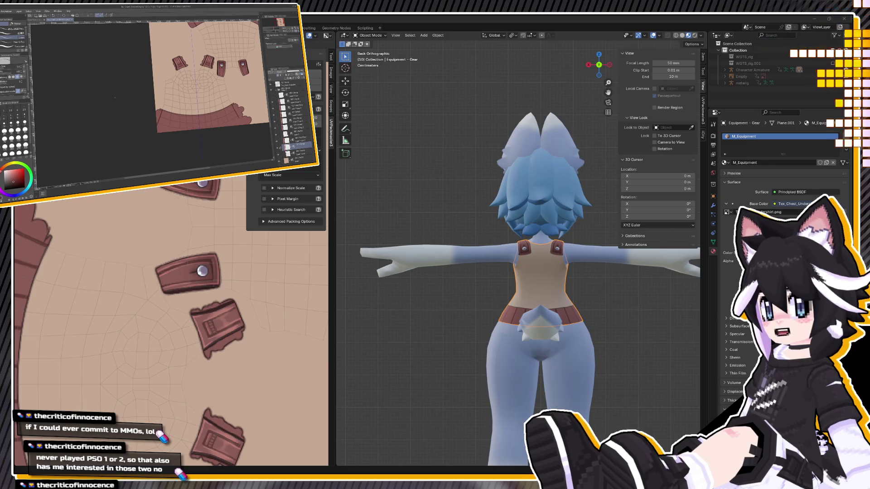
pyautogui.scroll(-3, 208, 90)
pyautogui.scroll(3, 208, 91)
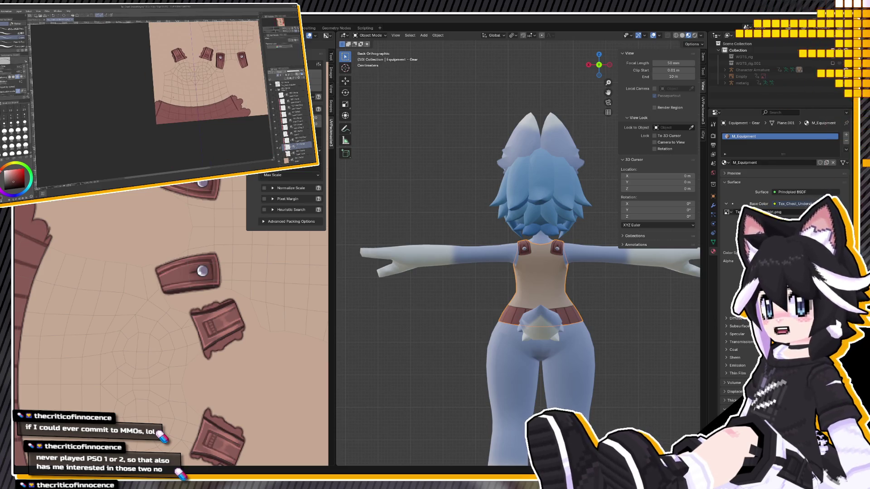
pyautogui.scroll(1, 218, 95)
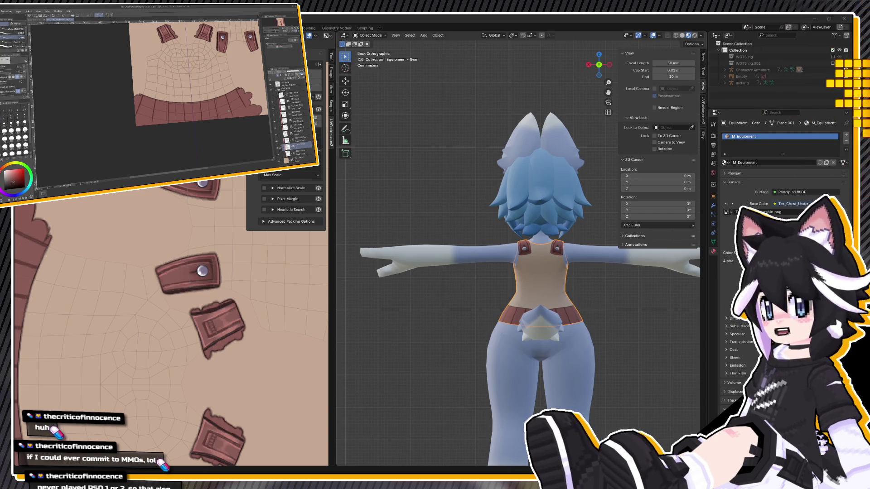
pyautogui.scroll(2, 192, 143)
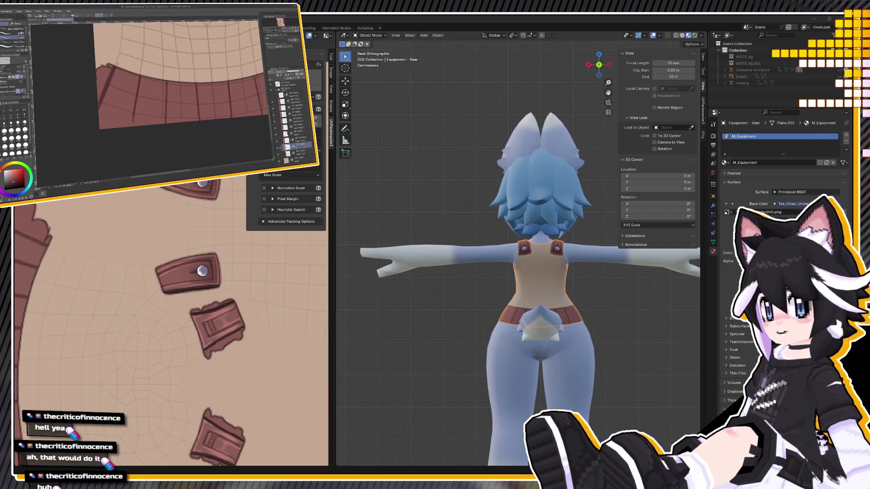
pyautogui.scroll(-3, 111, 104)
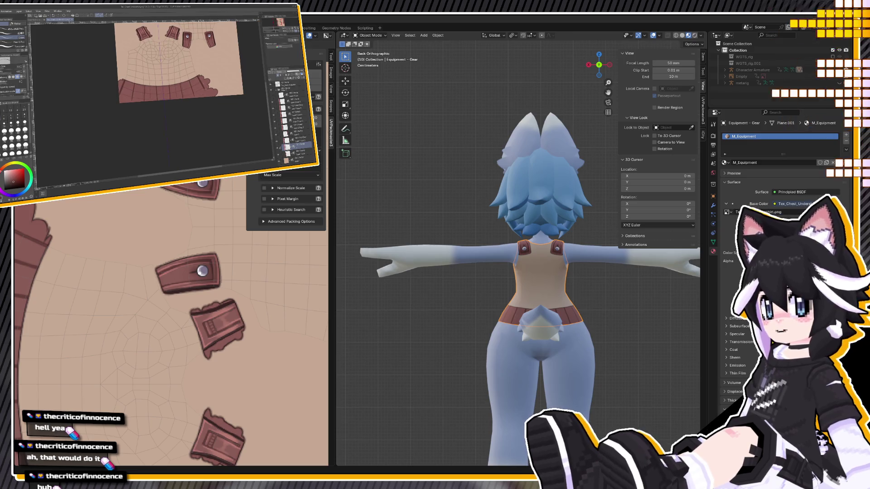
pyautogui.scroll(3, 202, 65)
pyautogui.moveTo(136, 55)
pyautogui.mouseDown()
pyautogui.moveTo(173, 78)
pyautogui.moveTo(163, 110)
pyautogui.mouseUp()
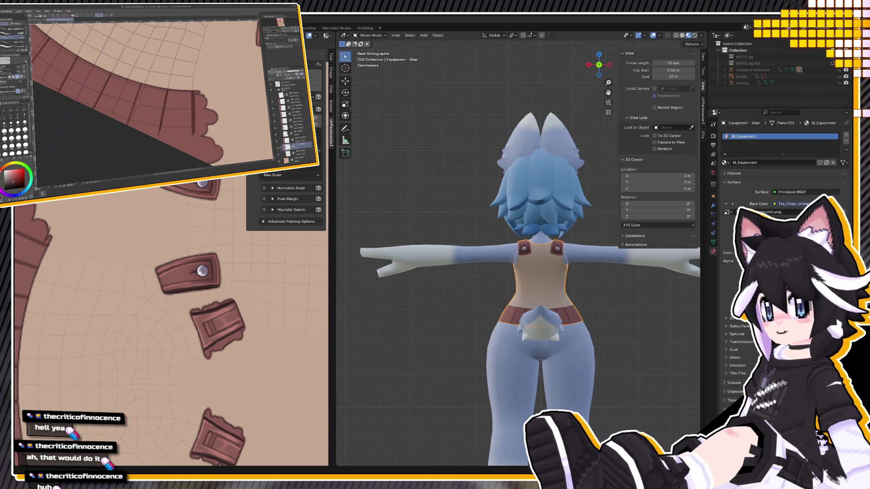
pyautogui.scroll(-3, 143, 129)
pyautogui.moveTo(143, 129); pyautogui.dragTo(150, 150)
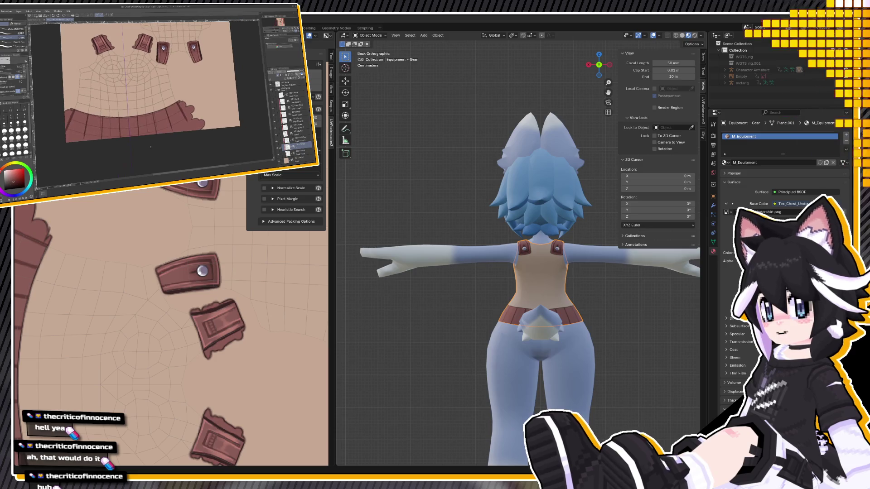
pyautogui.scroll(-2, 149, 149)
pyautogui.scroll(-1, 150, 150)
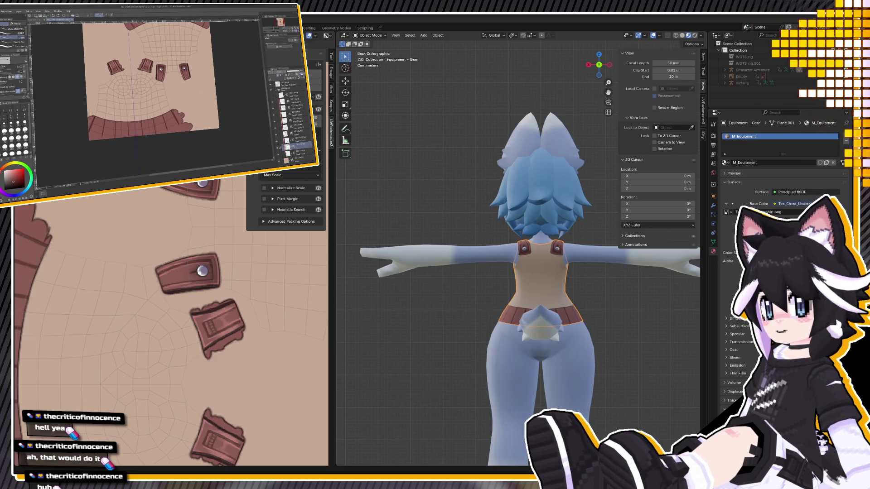
pyautogui.scroll(3, 159, 109)
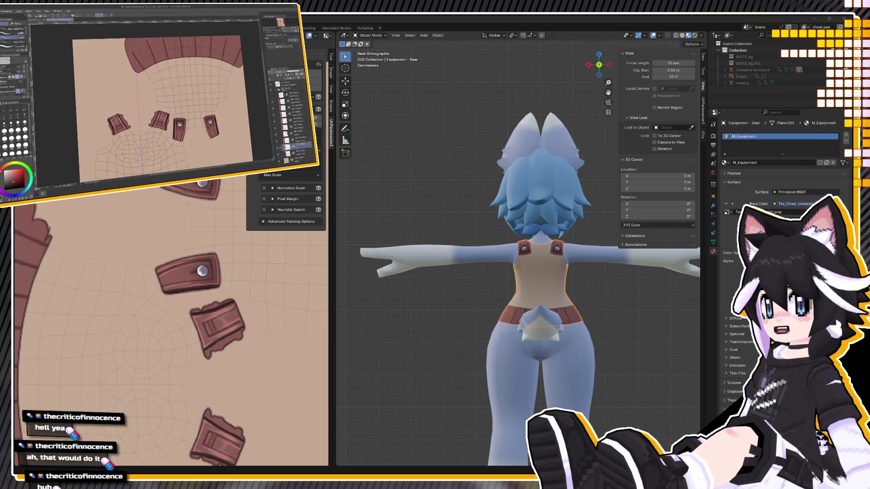
pyautogui.scroll(1, 164, 113)
pyautogui.scroll(-2, 163, 114)
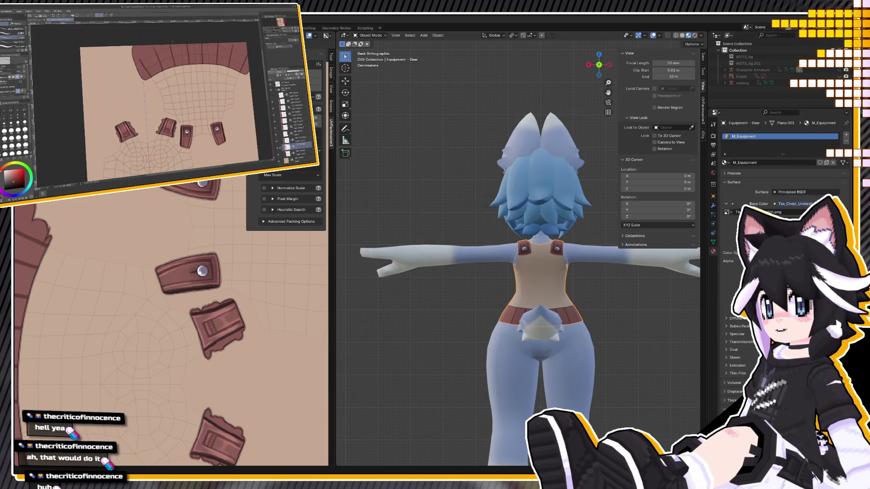
pyautogui.scroll(-1, 163, 113)
pyautogui.scroll(1, 153, 59)
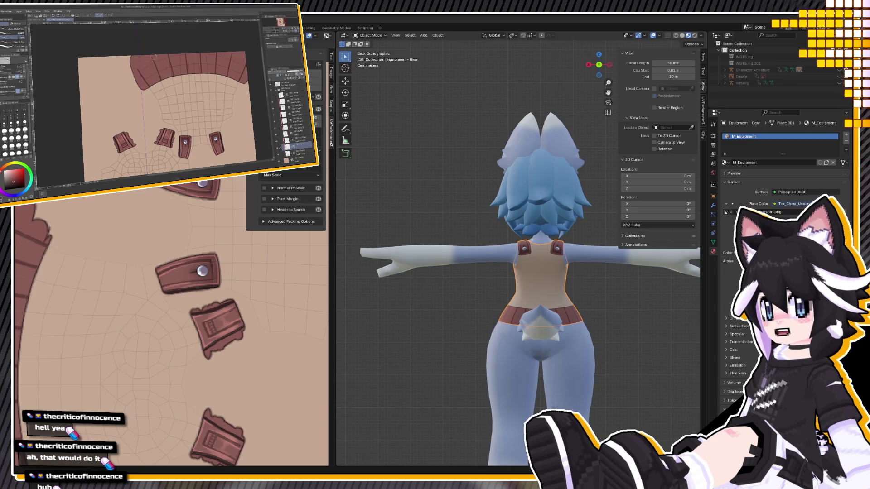
pyautogui.hotkey('alt', ']')
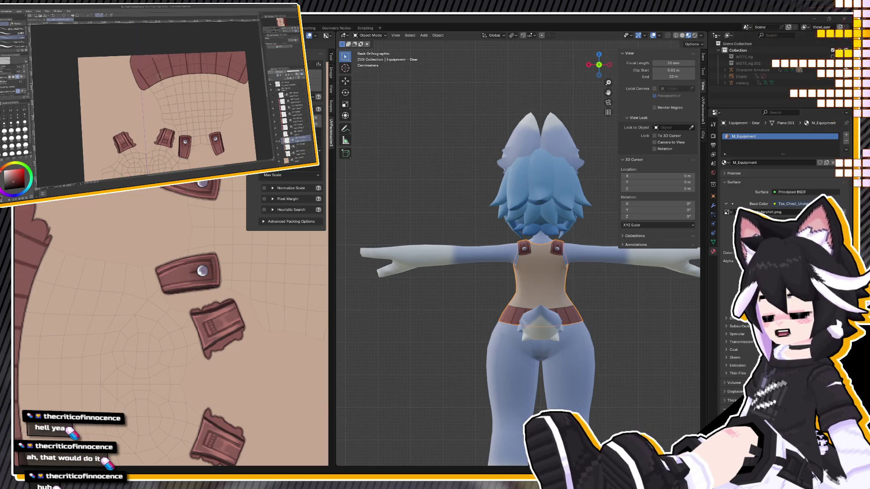
pyautogui.scroll(-2, 165, 118)
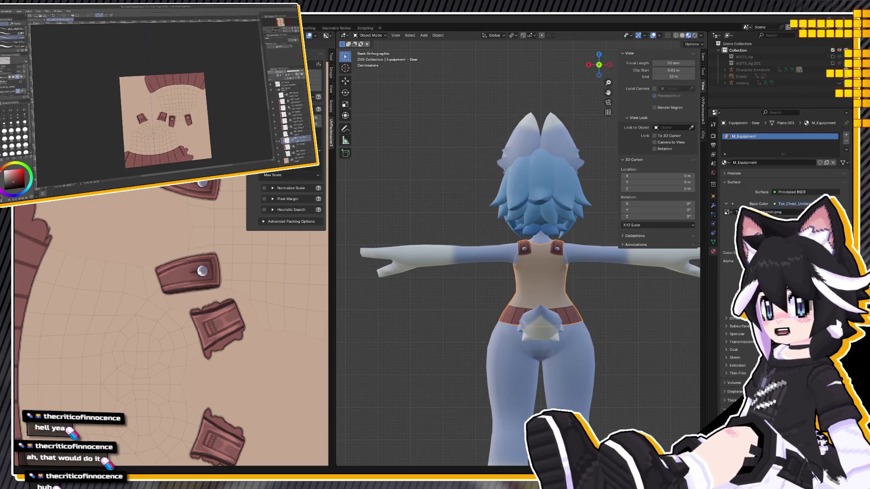
pyautogui.click(297, 127)
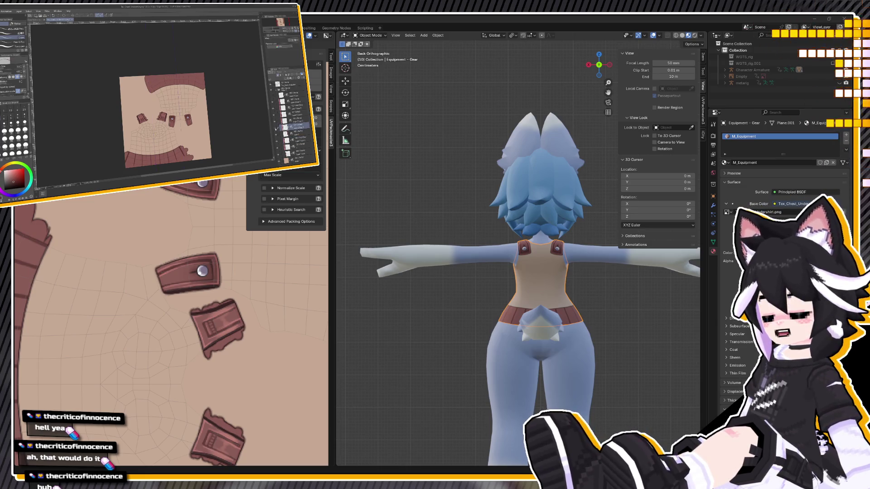
pyautogui.scroll(1, 160, 48)
pyautogui.scroll(1, 164, 71)
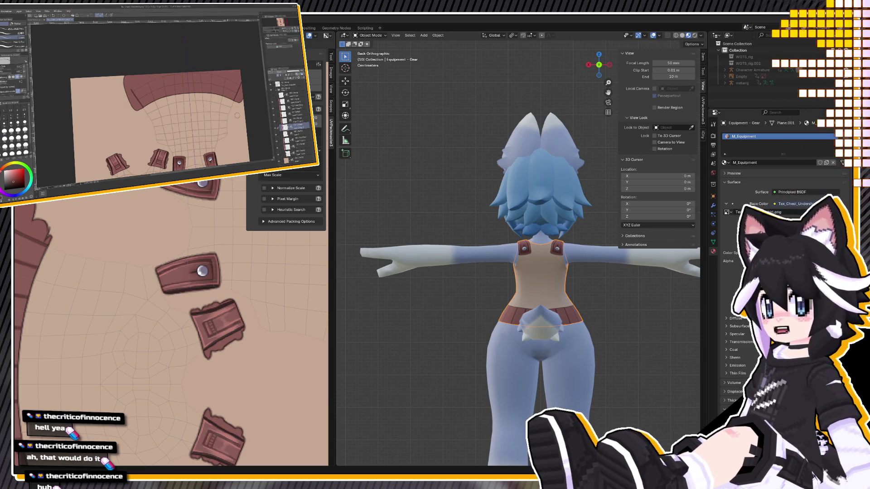
pyautogui.scroll(1, 182, 84)
pyautogui.scroll(1, 155, 90)
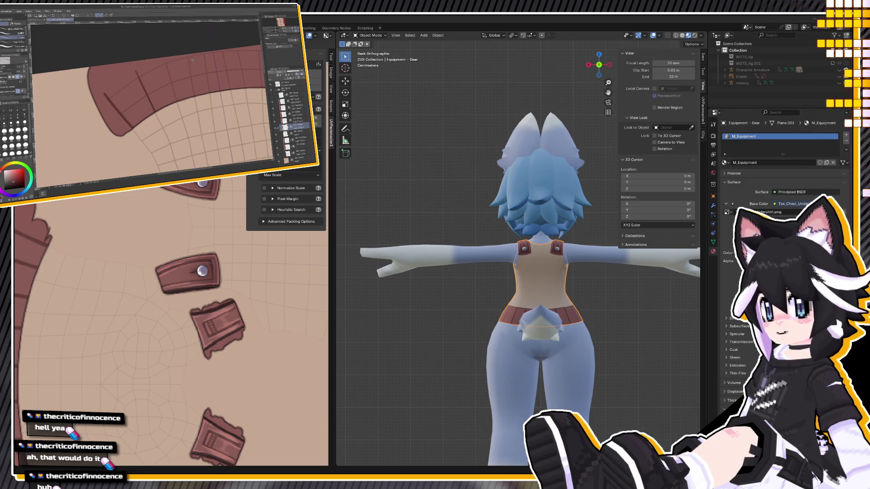
pyautogui.scroll(-5, 193, 60)
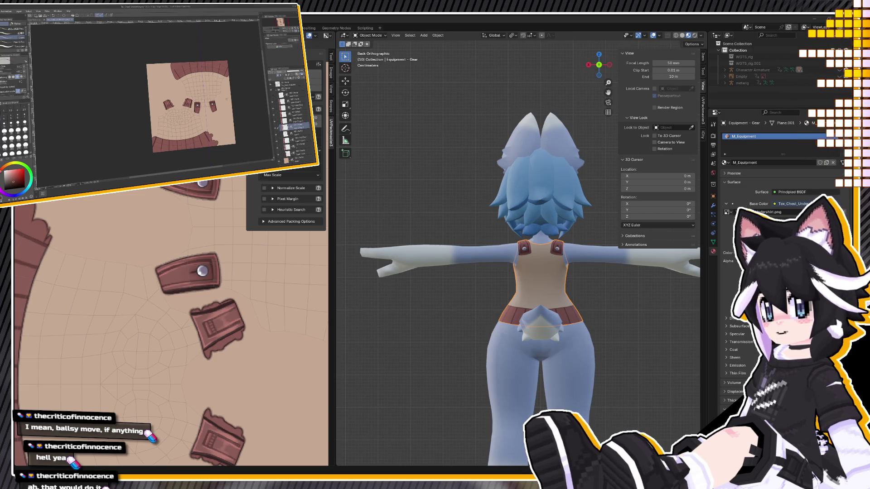
# Rotate the texture canvas, orbit the model to a side perspective view, and pick a lower paint layer
pyautogui.moveTo(186, 36)
pyautogui.keyDown('shift'); pyautogui.mouseDown()
pyautogui.moveTo(213, 109)
pyautogui.moveTo(204, 51)
pyautogui.mouseUp(); pyautogui.keyUp('shift')
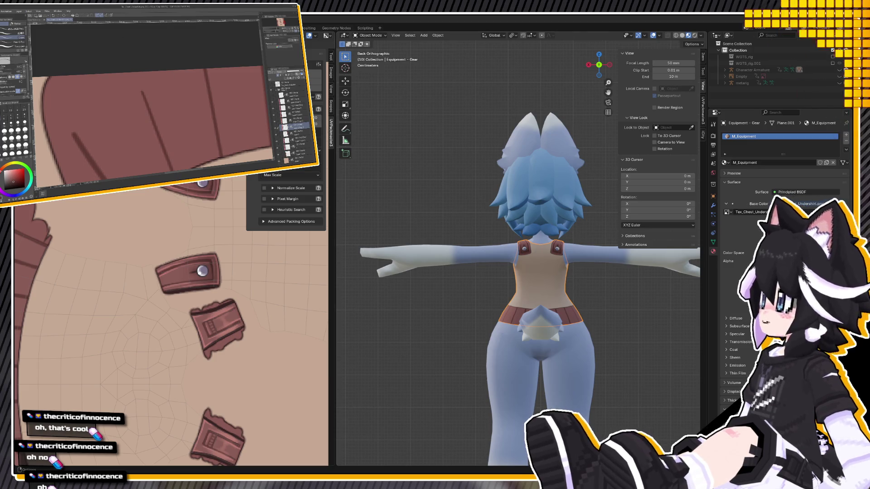
pyautogui.moveTo(480, 349); pyautogui.dragTo(408, 345, button='middle')
pyautogui.scroll(-2, 229, 347)
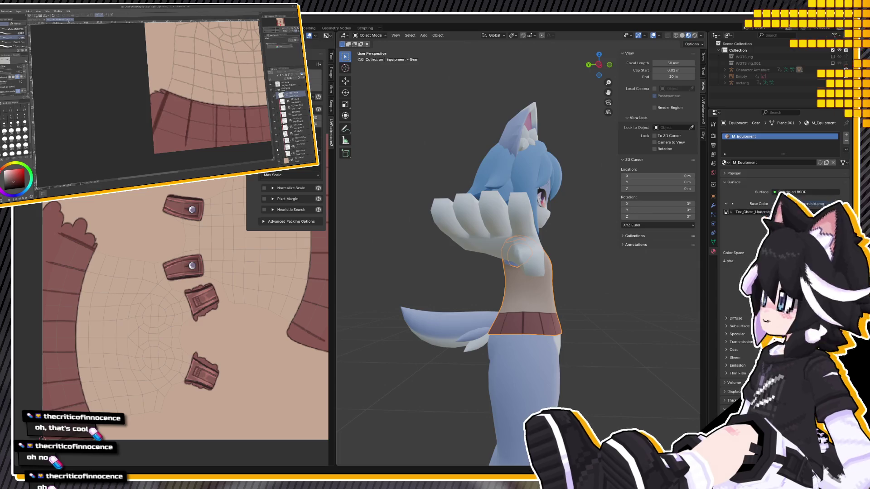
pyautogui.click(296, 145)
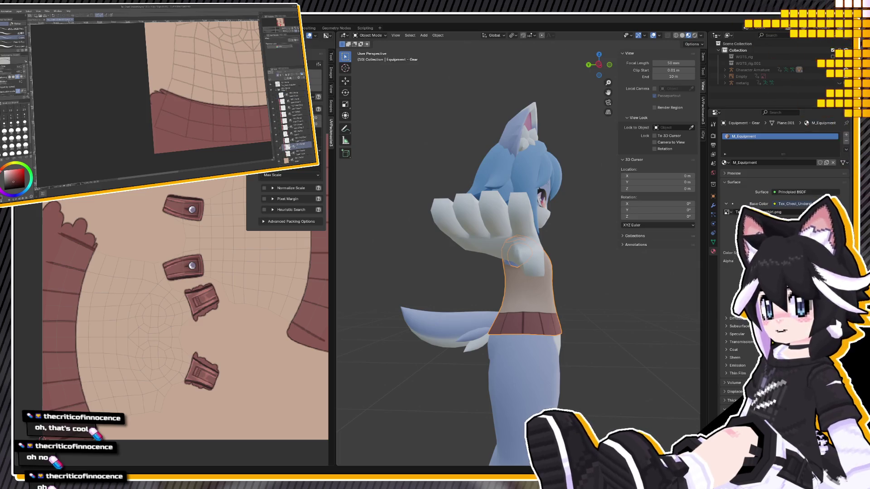
pyautogui.moveTo(162, 93); pyautogui.dragTo(158, 132)
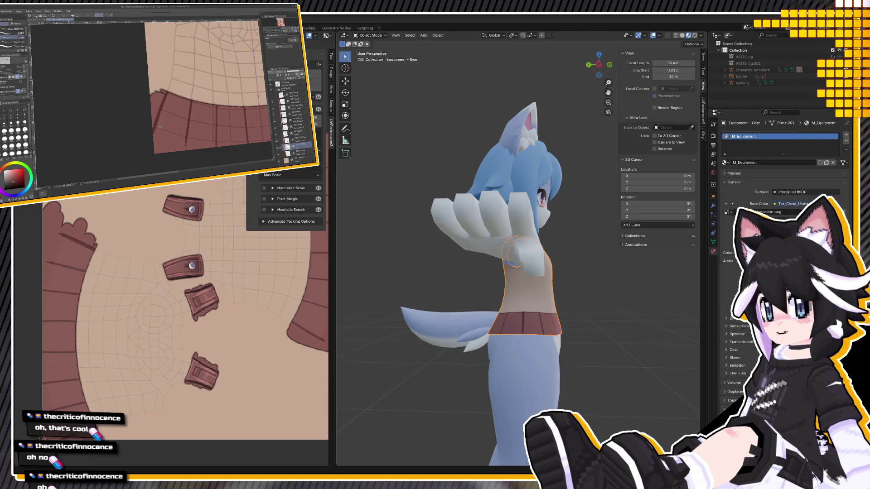
pyautogui.scroll(-5, 158, 123)
pyautogui.scroll(6, 177, 77)
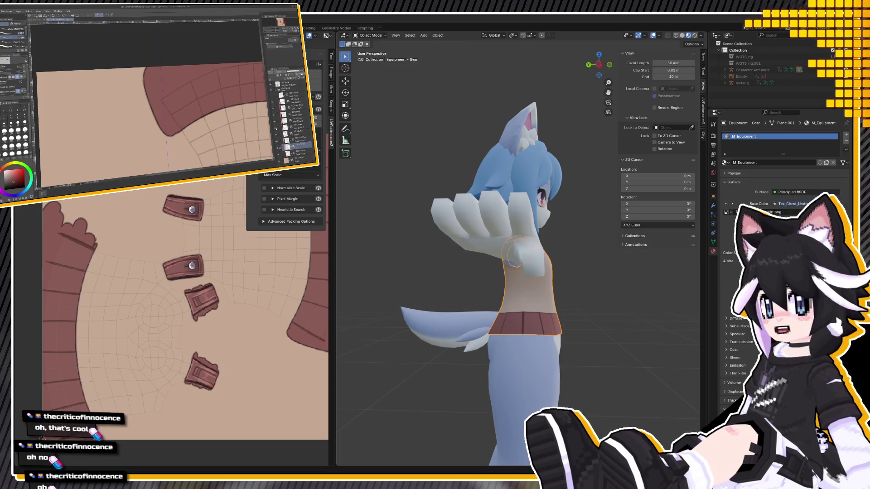
pyautogui.click(294, 125)
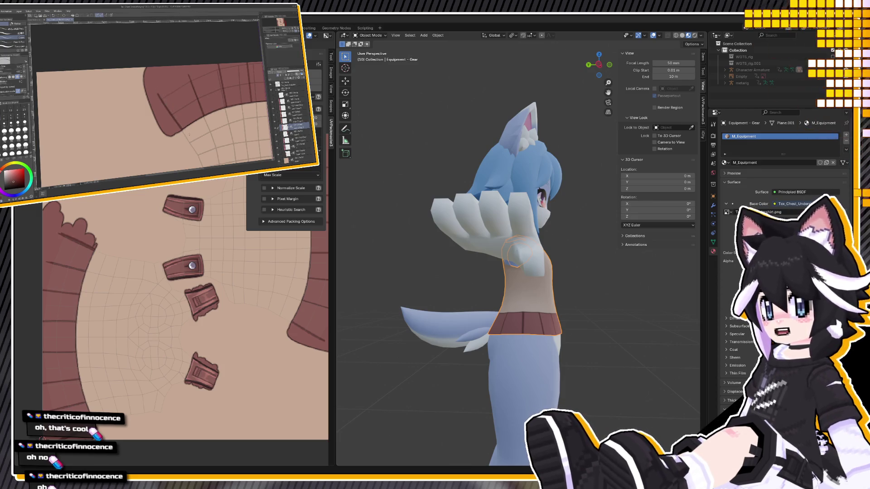
pyautogui.scroll(-10, 189, 125)
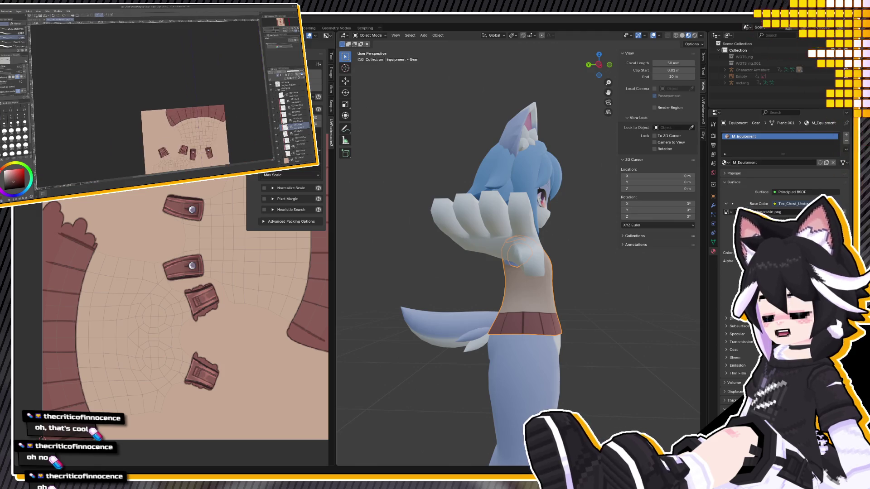
pyautogui.scroll(2, 190, 125)
pyautogui.scroll(1, 189, 125)
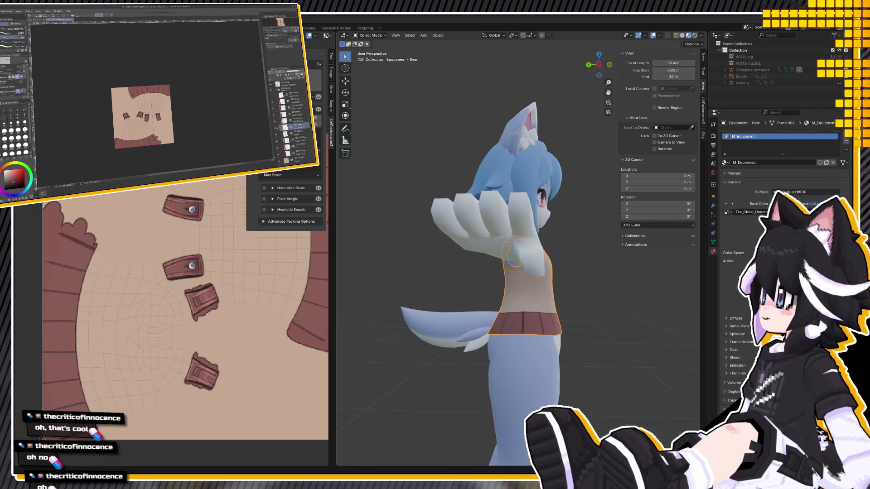
pyautogui.scroll(3, 159, 131)
pyautogui.scroll(5, 134, 140)
pyautogui.scroll(1, 137, 138)
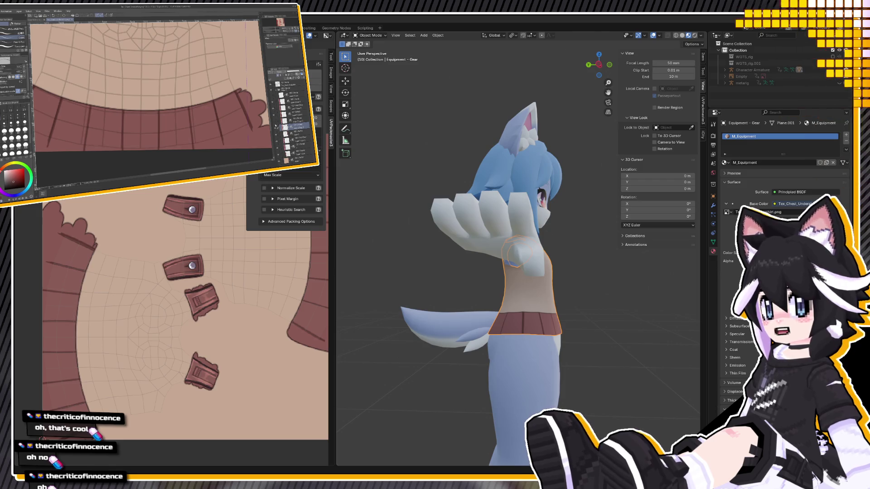
pyautogui.scroll(-2, 149, 87)
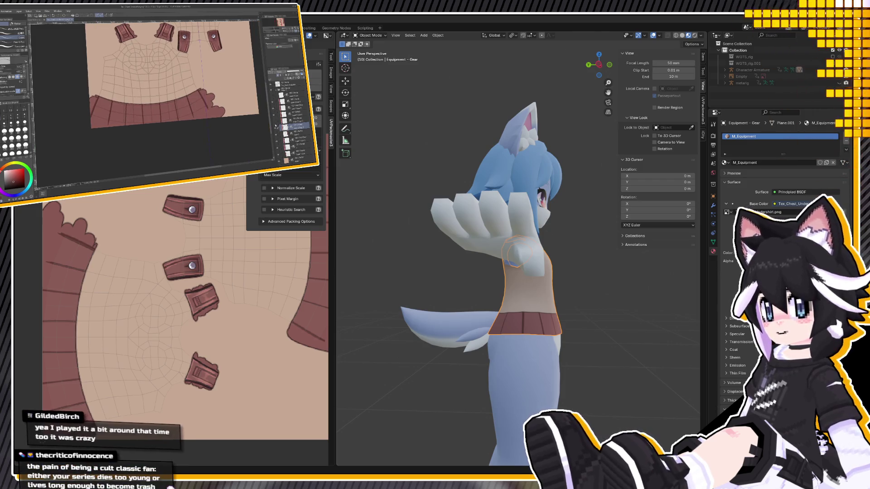
pyautogui.scroll(-1, 170, 72)
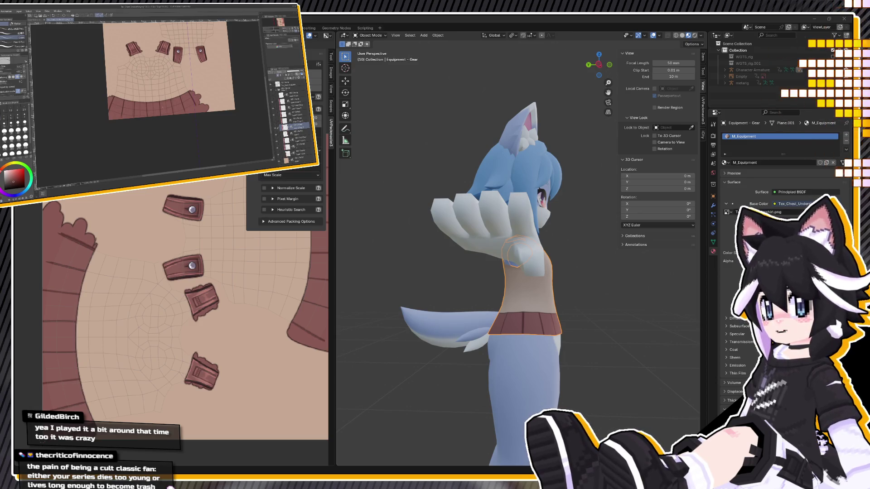
pyautogui.scroll(2, 178, 133)
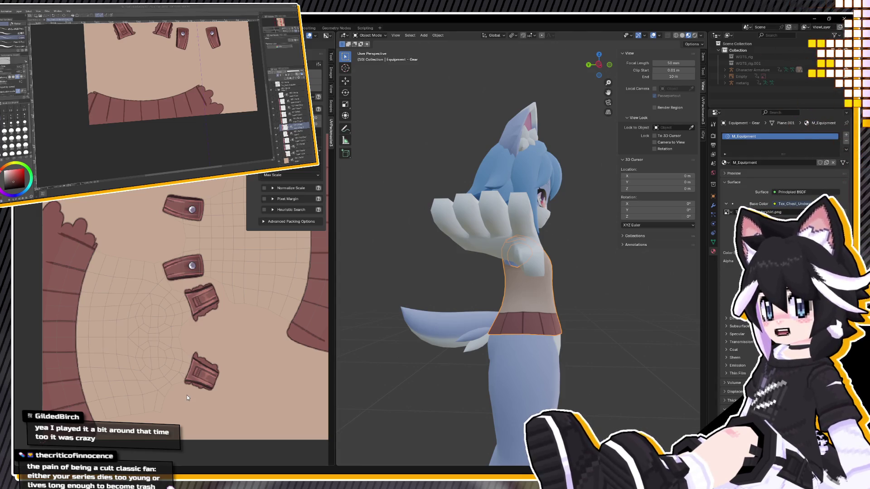
pyautogui.scroll(-1, 186, 395)
pyautogui.moveTo(431, 349)
pyautogui.mouseDown(button='middle')
pyautogui.moveTo(449, 347)
pyautogui.moveTo(362, 350)
pyautogui.mouseUp(button='middle')
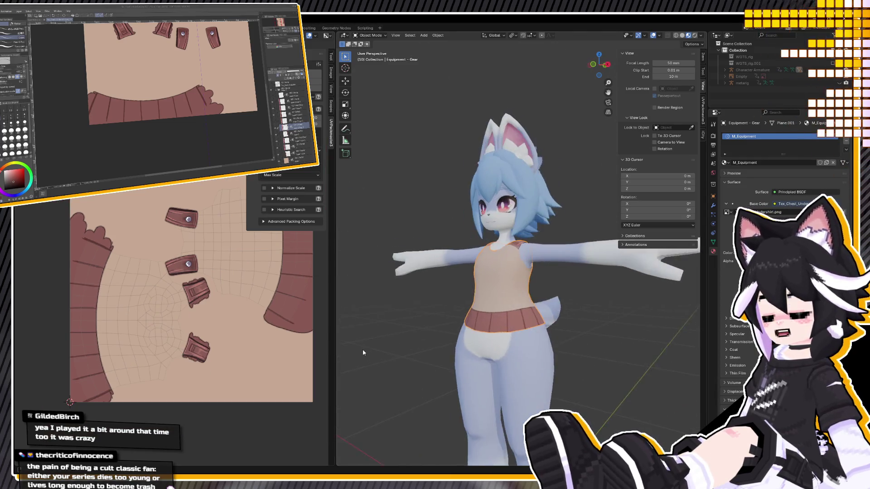
pyautogui.scroll(3, 455, 330)
pyautogui.scroll(2, 484, 331)
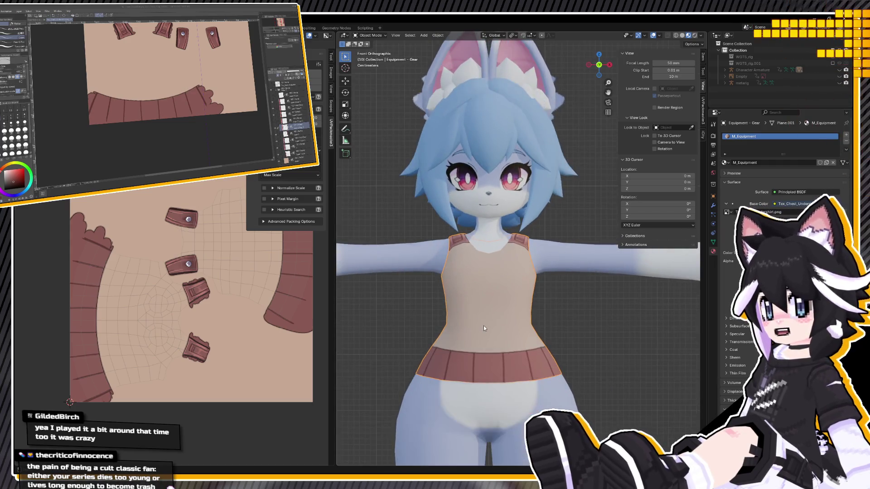
pyautogui.moveTo(483, 325)
pyautogui.mouseDown(button='middle')
pyautogui.moveTo(527, 323)
pyautogui.moveTo(486, 332)
pyautogui.mouseUp(button='middle')
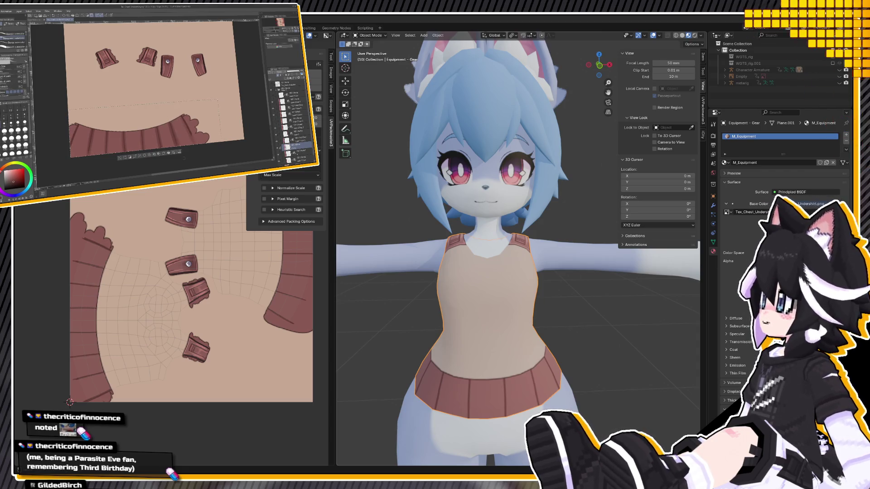
pyautogui.press('j')
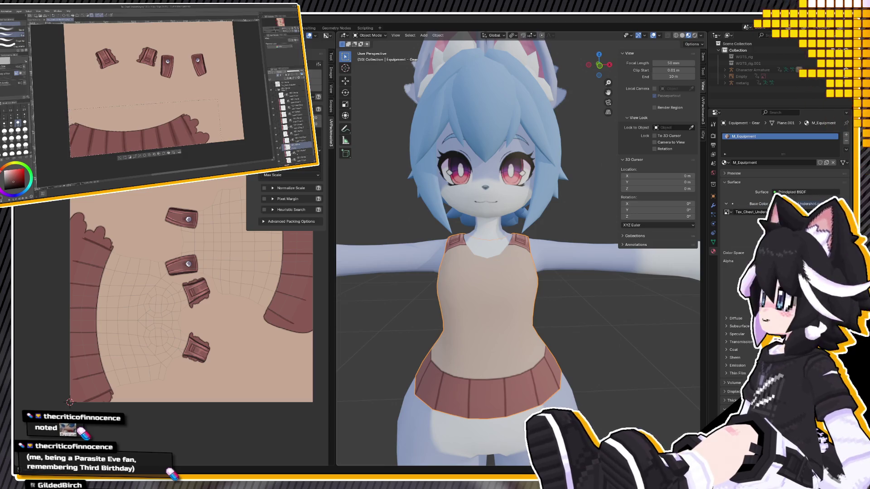
pyautogui.press('p')
pyautogui.press('b')
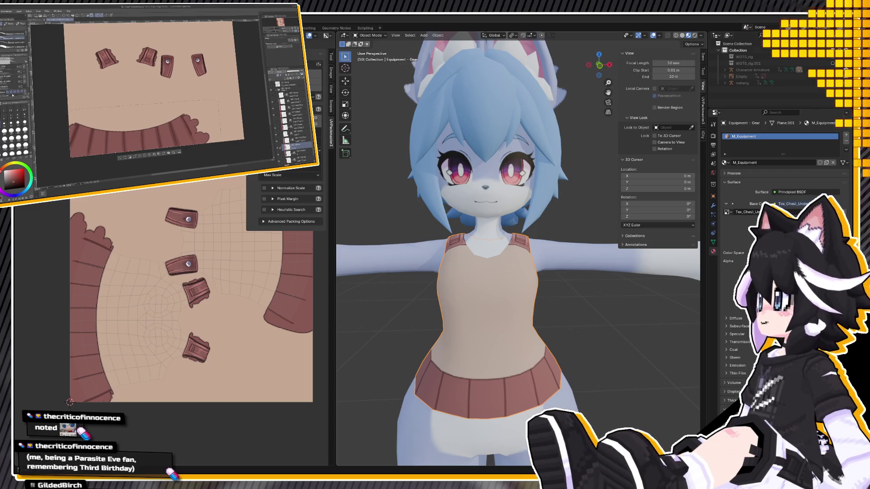
pyautogui.press('j')
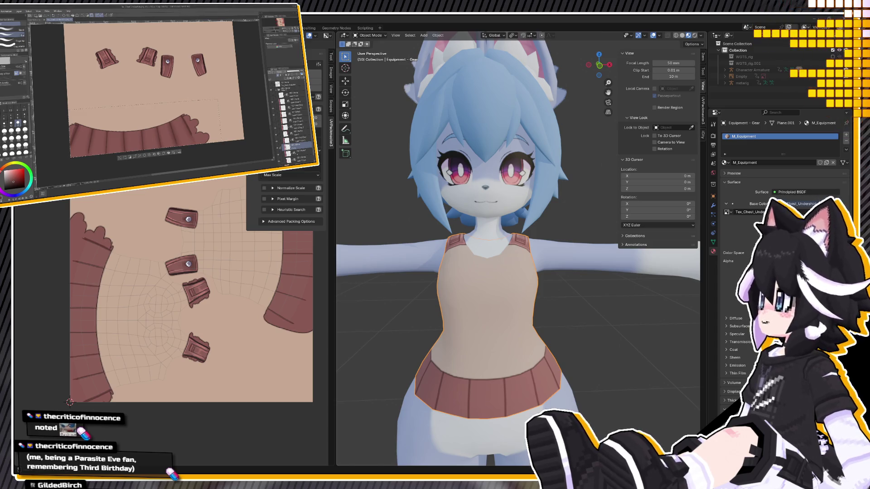
pyautogui.moveTo(489, 353)
pyautogui.mouseDown(button='middle')
pyautogui.moveTo(540, 362)
pyautogui.moveTo(464, 369)
pyautogui.moveTo(609, 364)
pyautogui.moveTo(520, 342)
pyautogui.mouseUp(button='middle')
pyautogui.scroll(-3, 485, 366)
pyautogui.scroll(4, 520, 342)
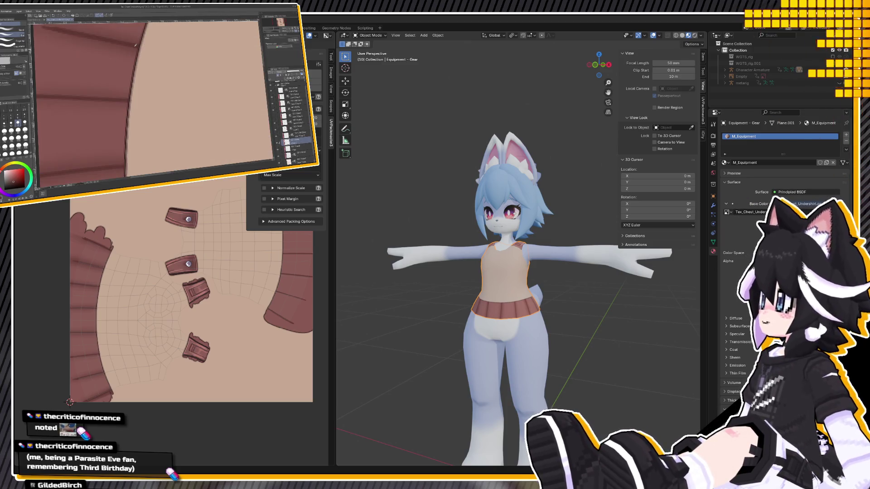
# Select the skirt layer and shade the band's left edge with darker and lighter strokes
pyautogui.hotkey('ctrl', '0')
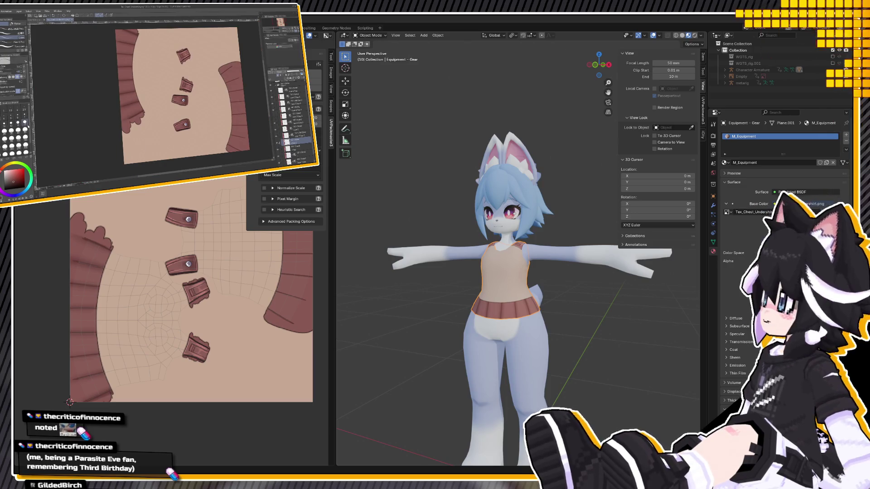
pyautogui.click(299, 90)
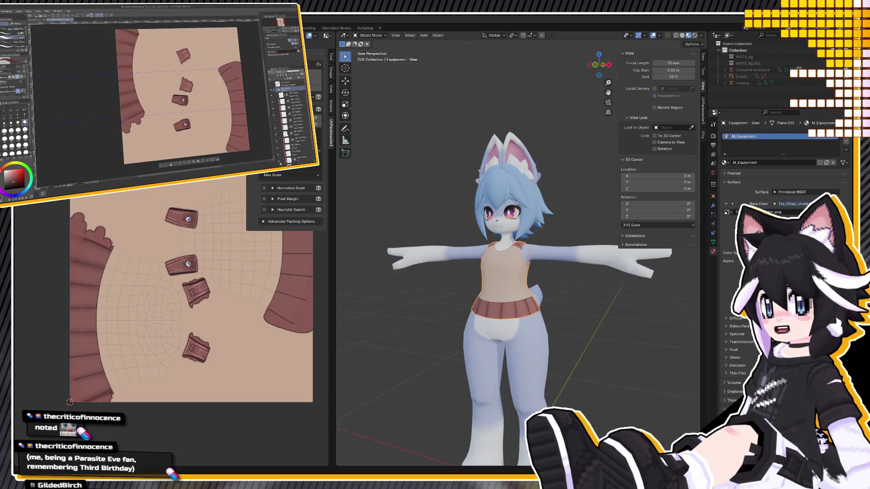
pyautogui.click(295, 158)
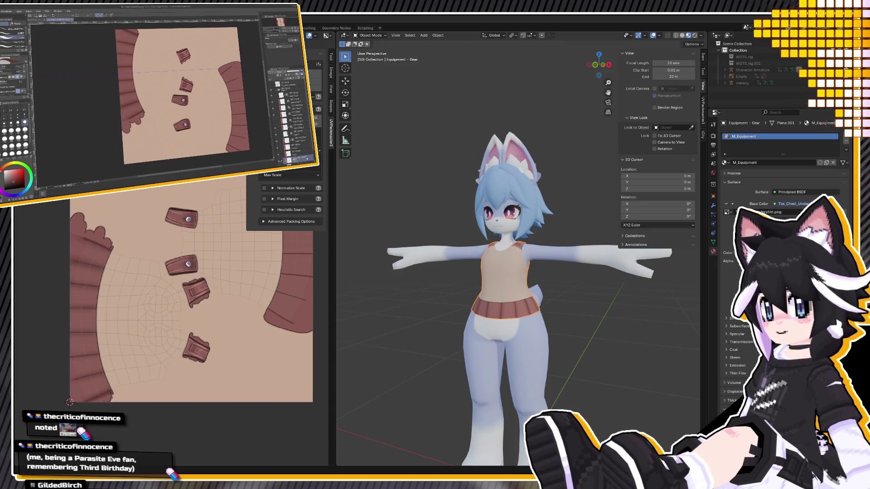
pyautogui.click(295, 146)
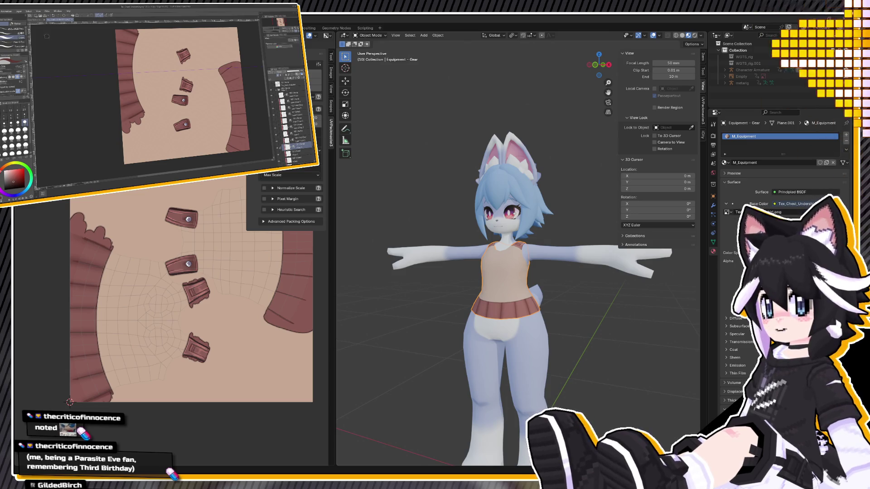
pyautogui.moveTo(143, 68); pyautogui.dragTo(133, 116)
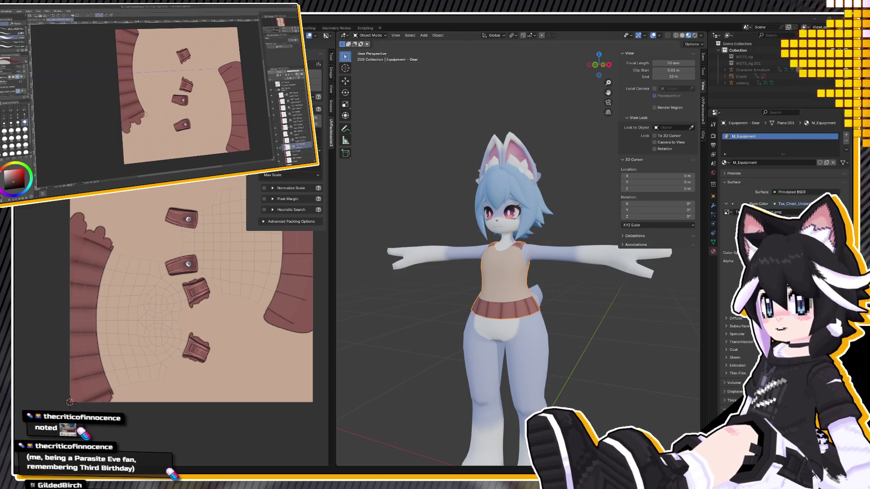
pyautogui.moveTo(138, 36); pyautogui.dragTo(145, 111)
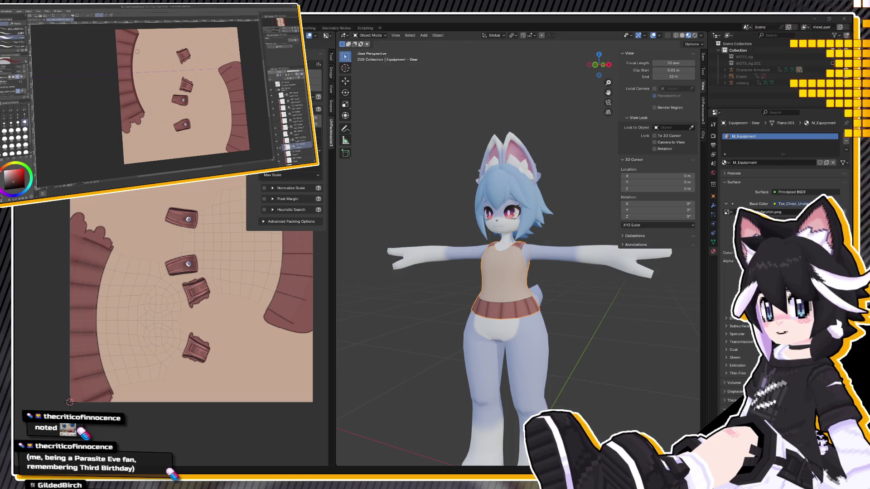
pyautogui.moveTo(138, 51)
pyautogui.mouseDown()
pyautogui.moveTo(163, 86)
pyautogui.moveTo(135, 95)
pyautogui.moveTo(150, 89)
pyautogui.mouseUp()
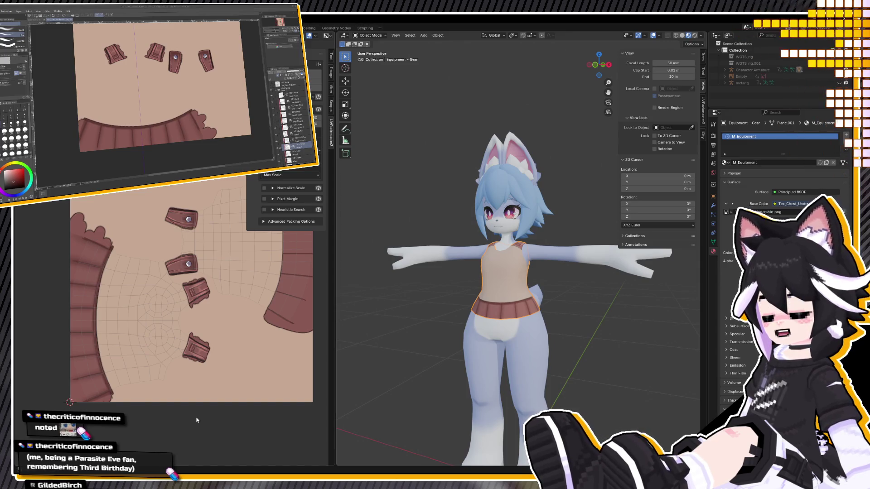
pyautogui.moveTo(520, 314); pyautogui.dragTo(547, 346, button='middle')
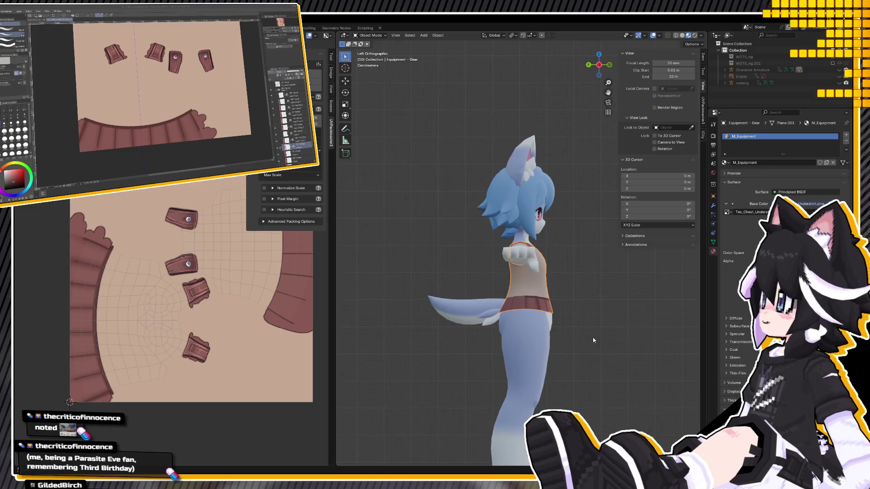
pyautogui.scroll(3, 549, 347)
pyautogui.scroll(-2, 551, 347)
pyautogui.scroll(2, 591, 366)
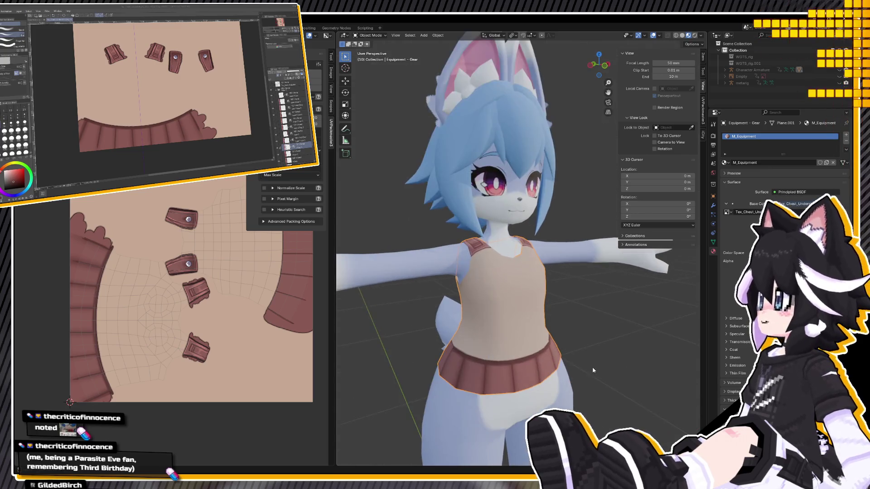
pyautogui.scroll(1, 580, 368)
pyautogui.moveTo(579, 368)
pyautogui.mouseDown(button='middle')
pyautogui.moveTo(545, 366)
pyautogui.moveTo(578, 352)
pyautogui.moveTo(497, 353)
pyautogui.mouseUp(button='middle')
pyautogui.scroll(-2, 557, 360)
pyautogui.scroll(3, 578, 352)
pyautogui.scroll(-2, 507, 355)
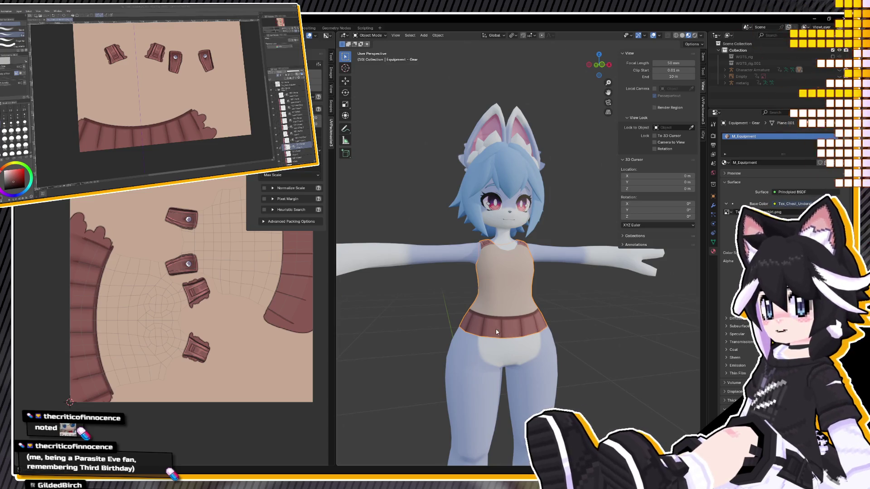
pyautogui.moveTo(554, 334)
pyautogui.mouseDown(button='middle')
pyautogui.moveTo(463, 362)
pyautogui.moveTo(485, 360)
pyautogui.mouseUp(button='middle')
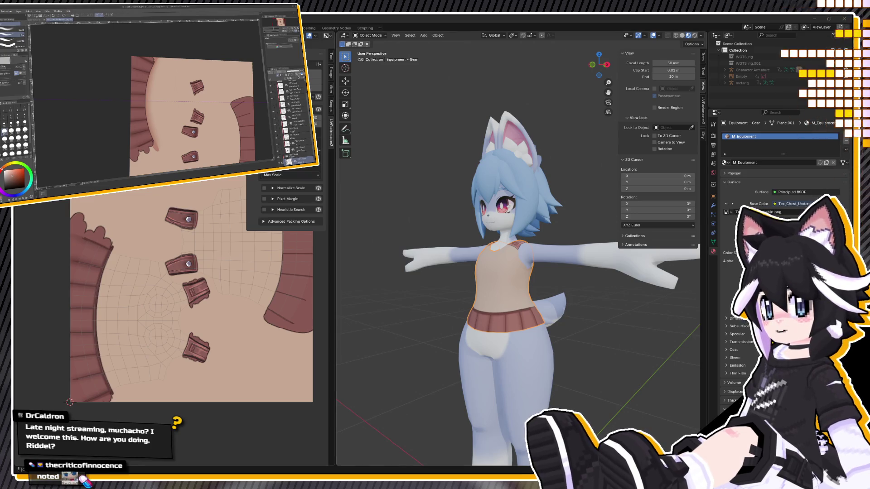
pyautogui.moveTo(562, 272)
pyautogui.mouseDown(button='middle')
pyautogui.moveTo(606, 267)
pyautogui.moveTo(493, 327)
pyautogui.mouseUp(button='middle')
pyautogui.scroll(2, 470, 334)
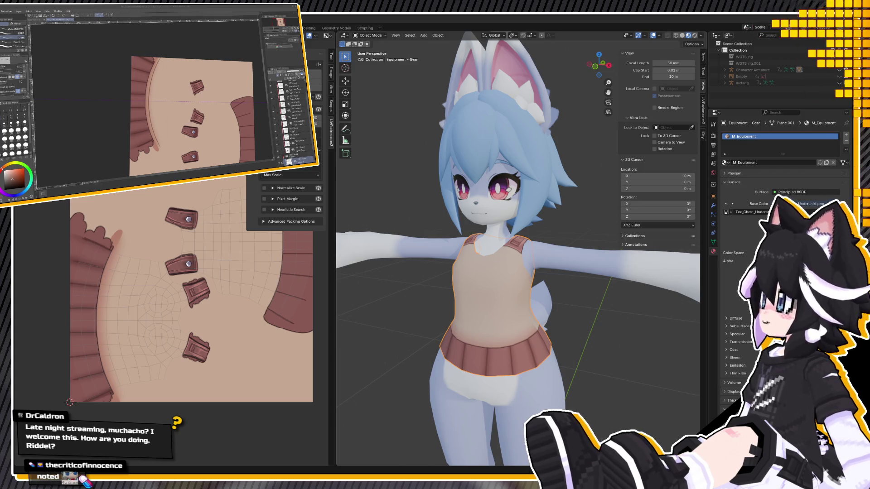
pyautogui.moveTo(435, 385)
pyautogui.mouseDown(button='middle')
pyautogui.moveTo(520, 376)
pyautogui.moveTo(380, 377)
pyautogui.moveTo(437, 379)
pyautogui.mouseUp(button='middle')
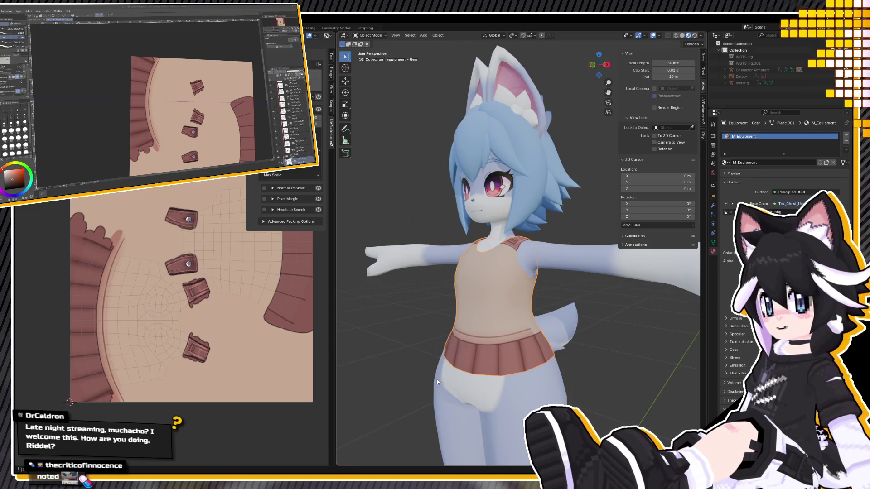
pyautogui.moveTo(498, 289)
pyautogui.mouseDown(button='middle')
pyautogui.moveTo(535, 284)
pyautogui.moveTo(575, 301)
pyautogui.moveTo(437, 359)
pyautogui.mouseUp(button='middle')
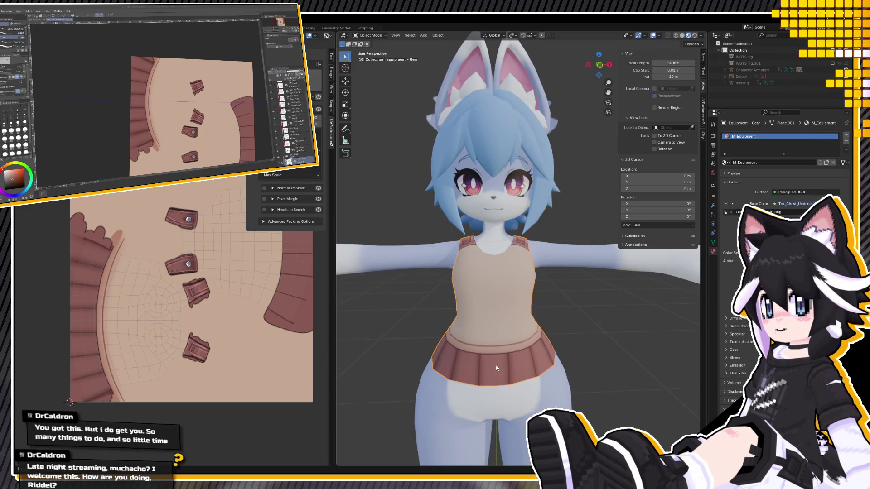
pyautogui.moveTo(496, 368)
pyautogui.mouseDown(button='middle')
pyautogui.moveTo(461, 357)
pyautogui.moveTo(504, 359)
pyautogui.mouseUp(button='middle')
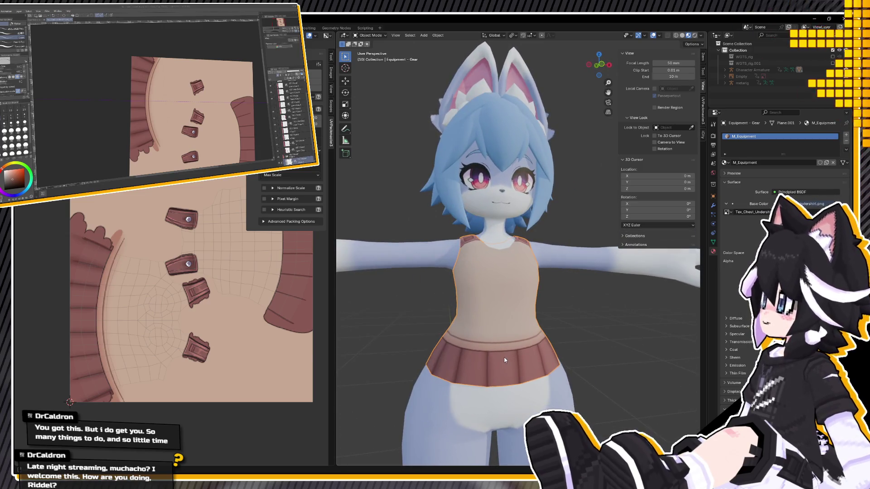
pyautogui.moveTo(500, 355)
pyautogui.mouseDown(button='middle')
pyautogui.moveTo(552, 362)
pyautogui.moveTo(502, 360)
pyautogui.mouseUp(button='middle')
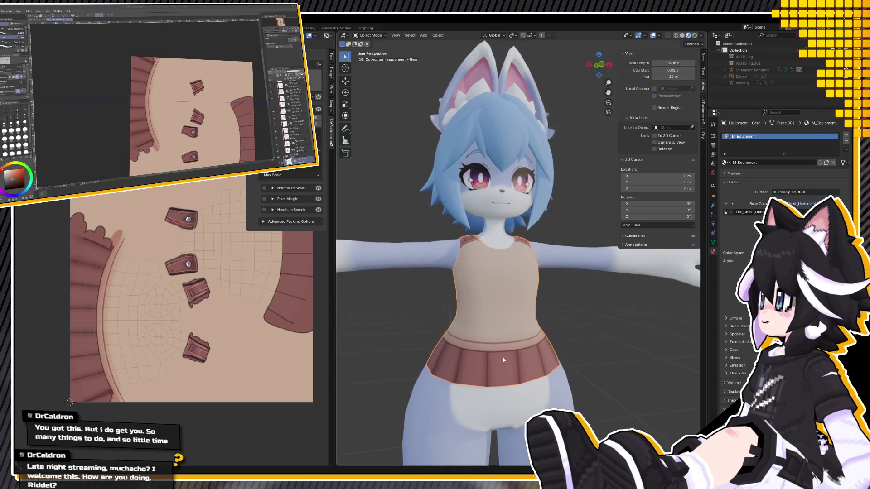
pyautogui.scroll(-2, 499, 357)
pyautogui.moveTo(511, 349)
pyautogui.mouseDown(button='middle')
pyautogui.moveTo(554, 358)
pyautogui.moveTo(528, 351)
pyautogui.mouseUp(button='middle')
pyautogui.scroll(-2, 558, 357)
pyautogui.scroll(-3, 557, 356)
pyautogui.scroll(5, 529, 322)
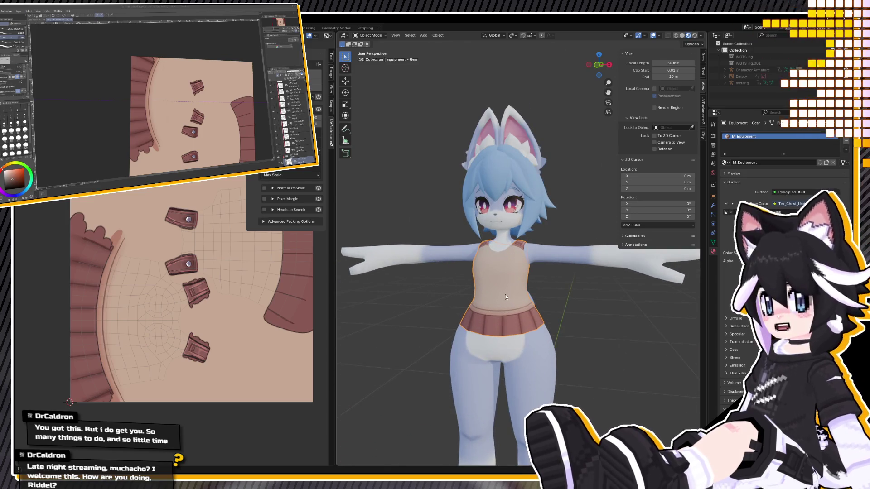
pyautogui.moveTo(510, 329); pyautogui.dragTo(557, 333, button='middle')
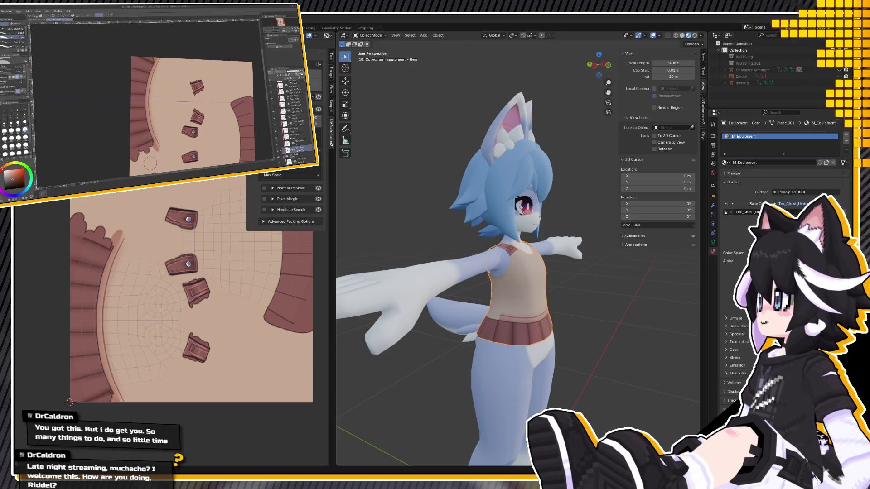
pyautogui.hotkey('ctrl', 'z')
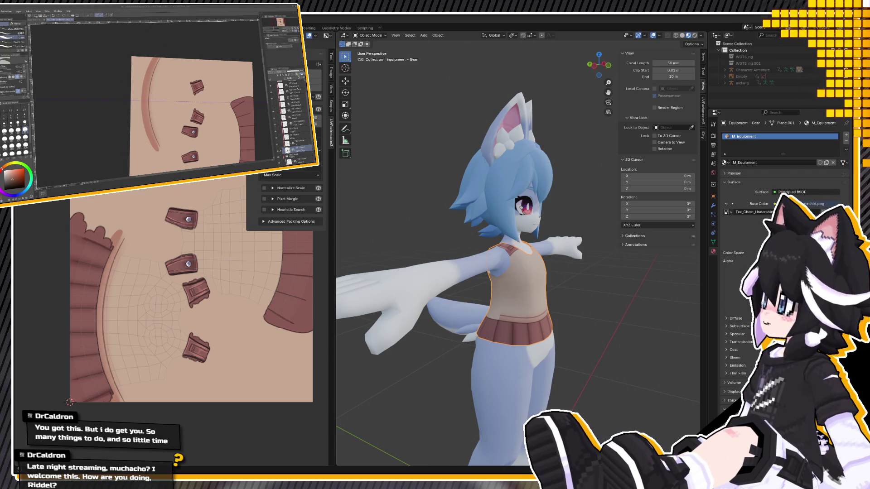
# Inspect the waist band, undo the last stroke, and refill the curved strip thicker and darker
pyautogui.moveTo(480, 335)
pyautogui.mouseDown(button='middle')
pyautogui.moveTo(507, 338)
pyautogui.moveTo(485, 336)
pyautogui.mouseUp(button='middle')
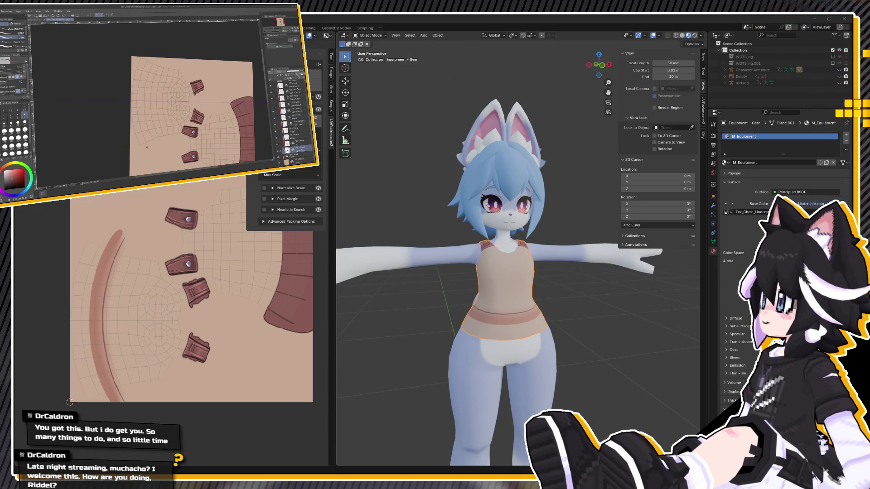
pyautogui.hotkey('ctrl', 'z')
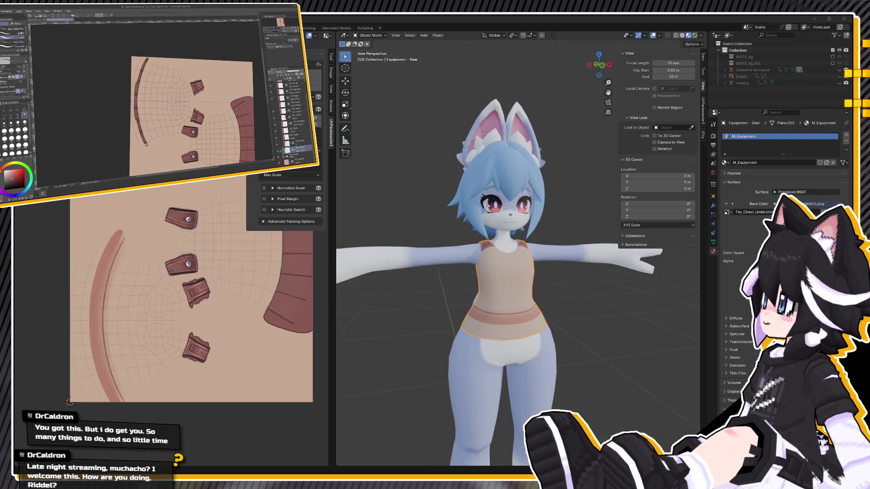
pyautogui.click(142, 143)
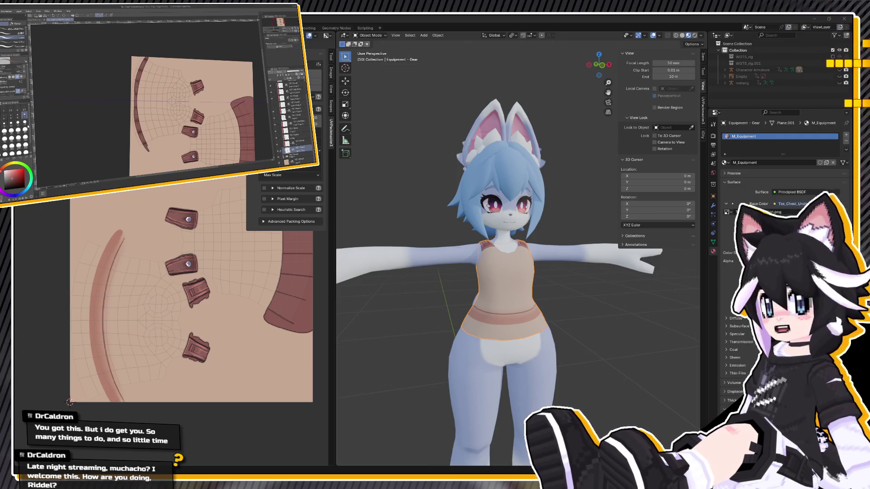